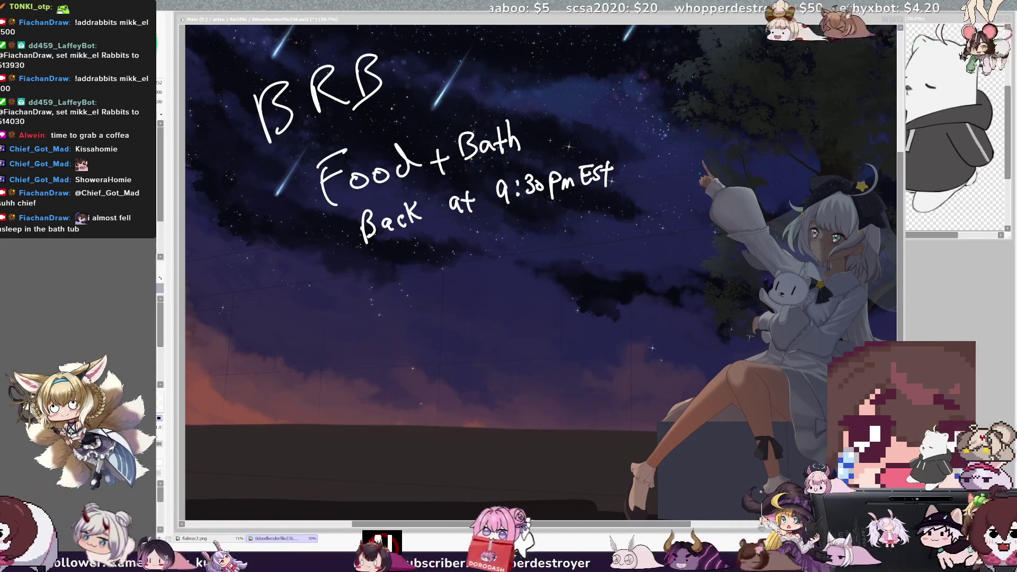
# Zoom out to view the whole starry-night illustration without the BRB note
pyautogui.hotkey('ctrl', '-')
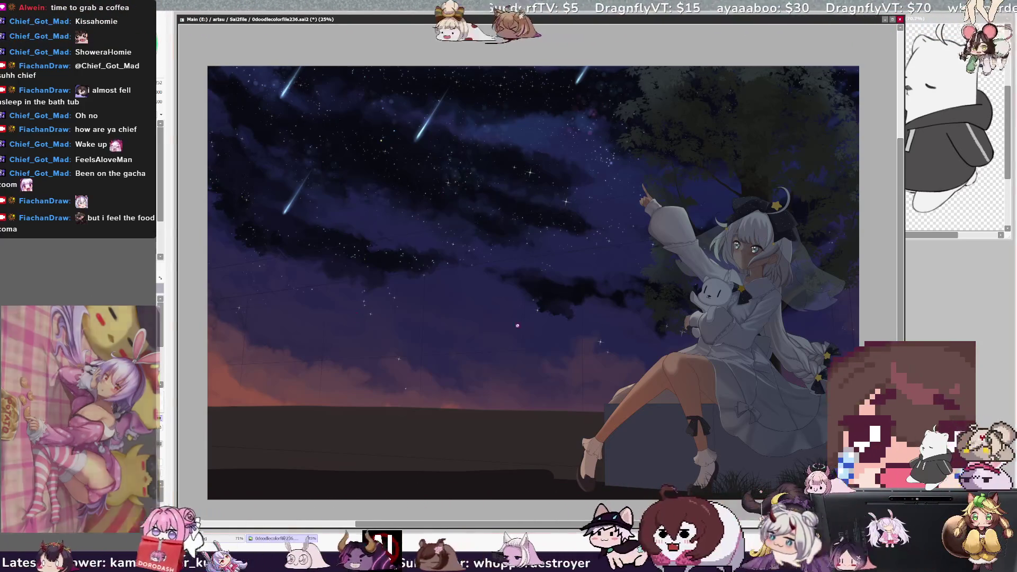
# Zoom in on the girl, enlarge the brush, and Magic-Wand select the background around her
pyautogui.scroll(1, 658, 320)
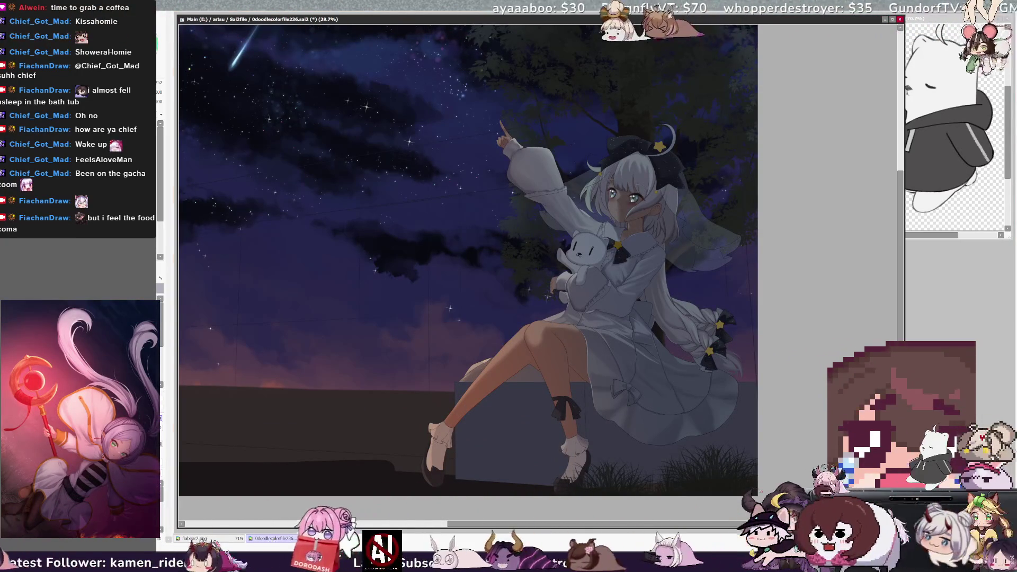
pyautogui.scroll(2, 530, 265)
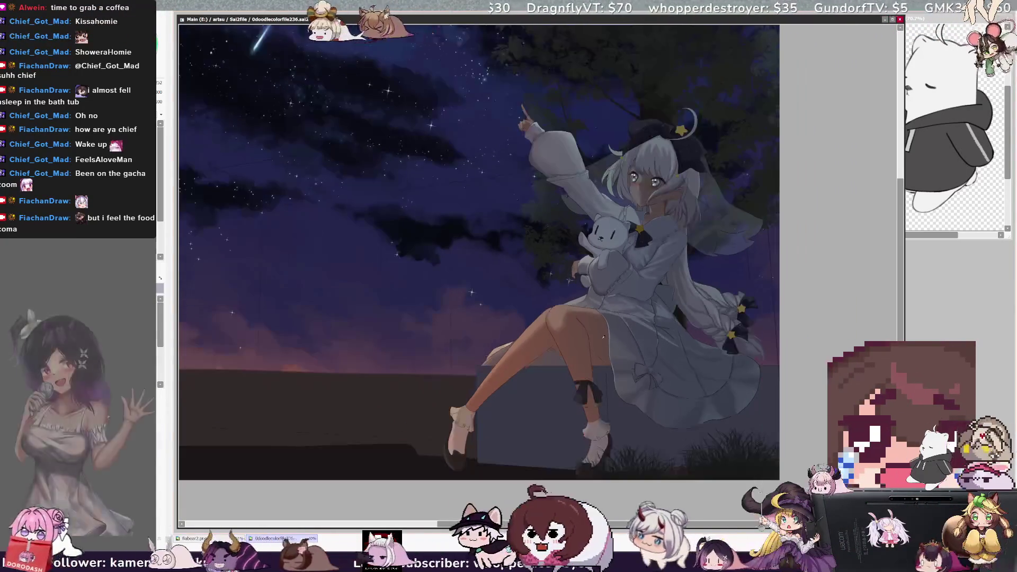
pyautogui.scroll(1, 487, 254)
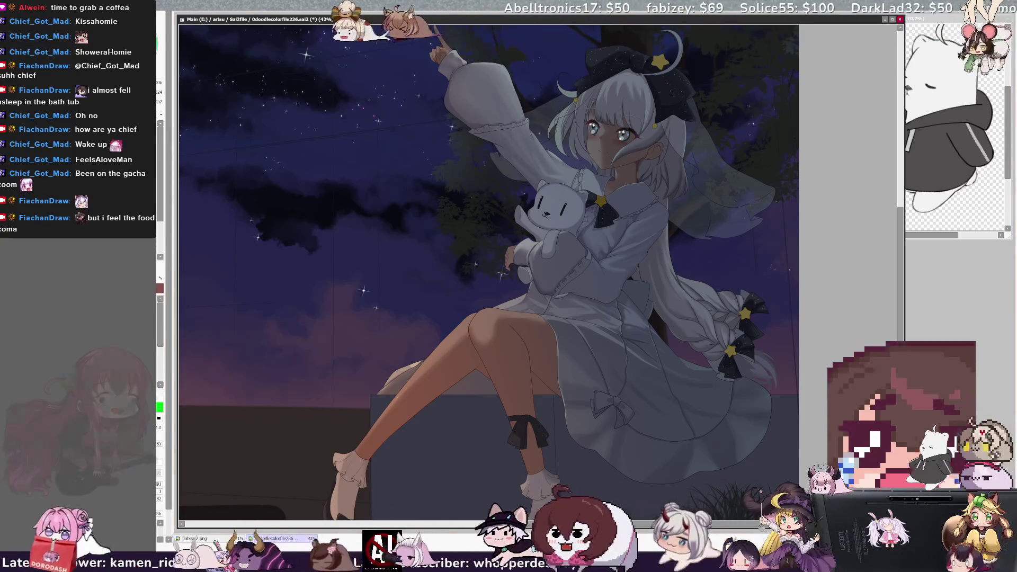
pyautogui.press(']')
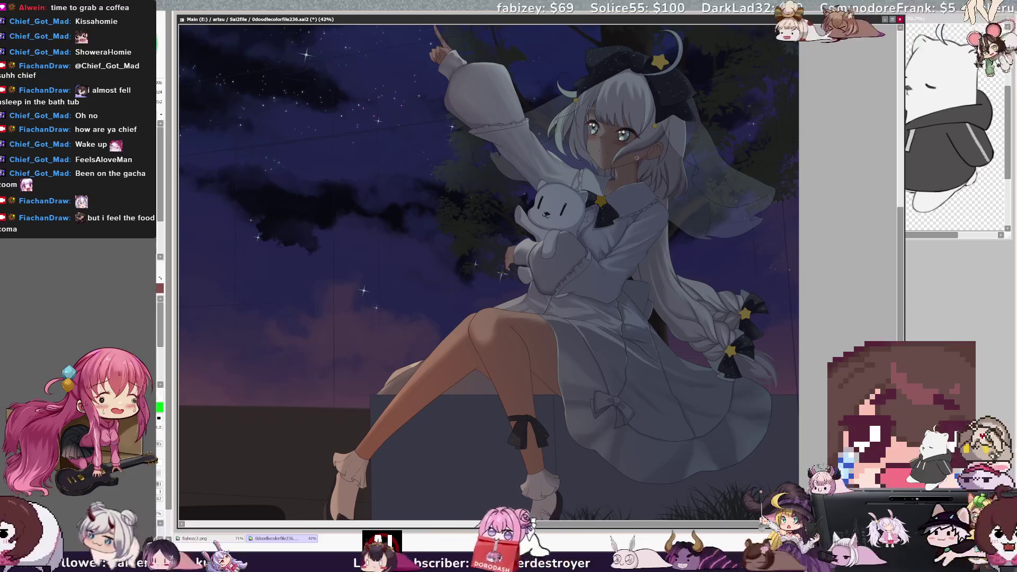
pyautogui.press(']')
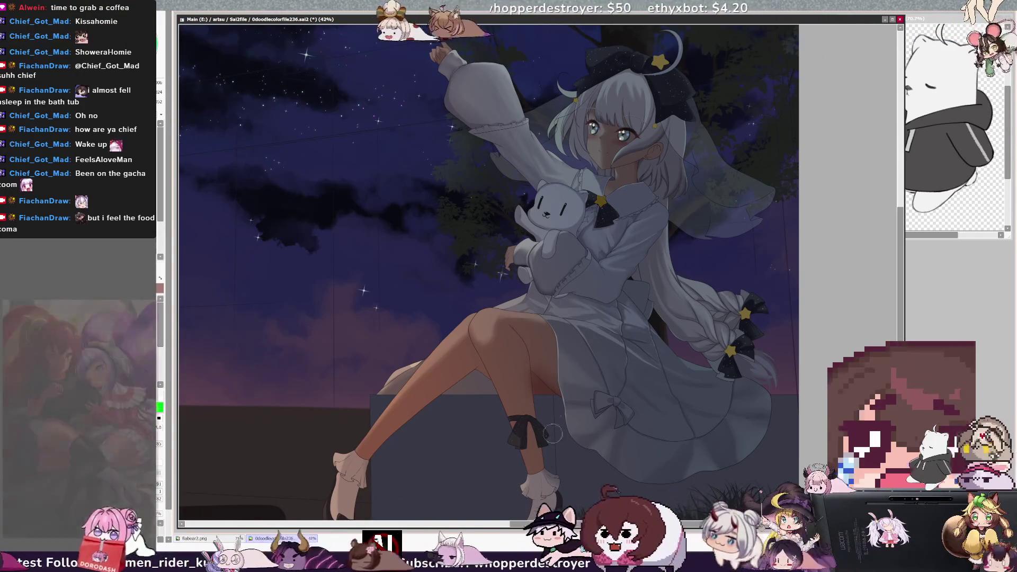
pyautogui.click(289, 412)
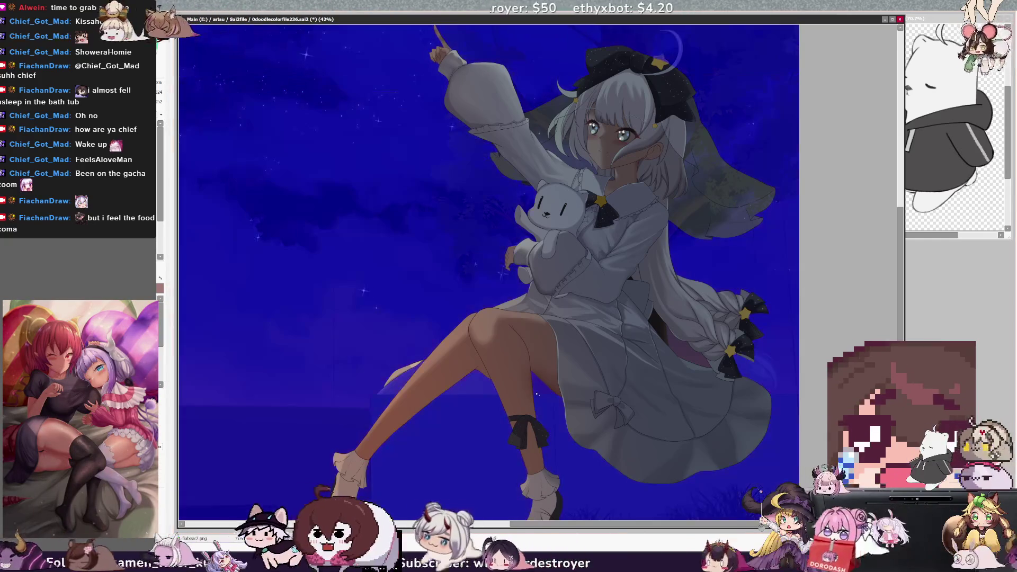
# Invert the selection onto the girl, then pan left and rotate the view
pyautogui.press('b')
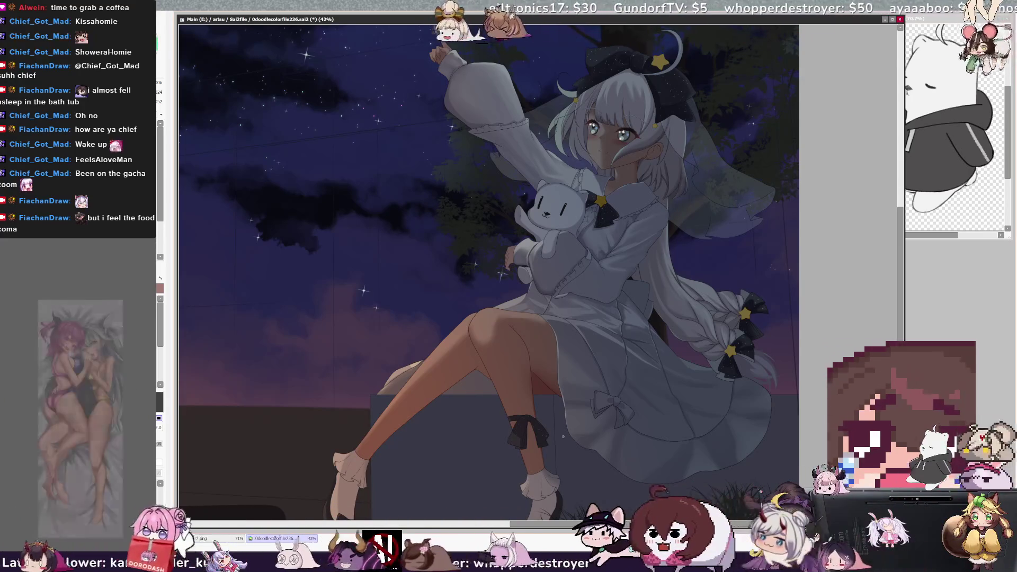
pyautogui.moveTo(684, 433); pyautogui.dragTo(654, 432)
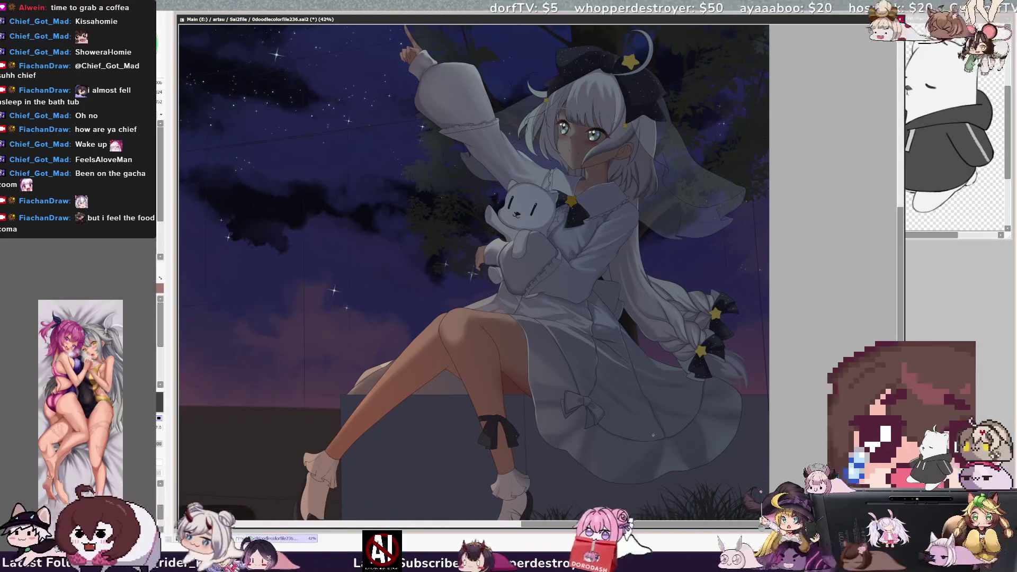
pyautogui.press('Delete')
pyautogui.press('End')
pyautogui.press('End')
pyautogui.press('End')
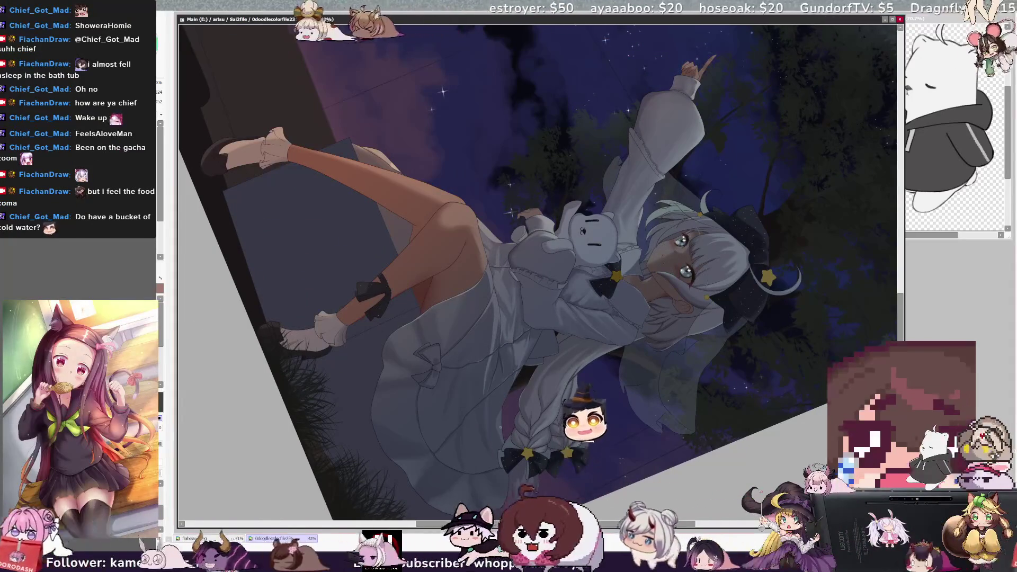
# Enlarge the brush through sizes 65, 175 and 237 while tilting the view counter-clockwise
pyautogui.press(']')
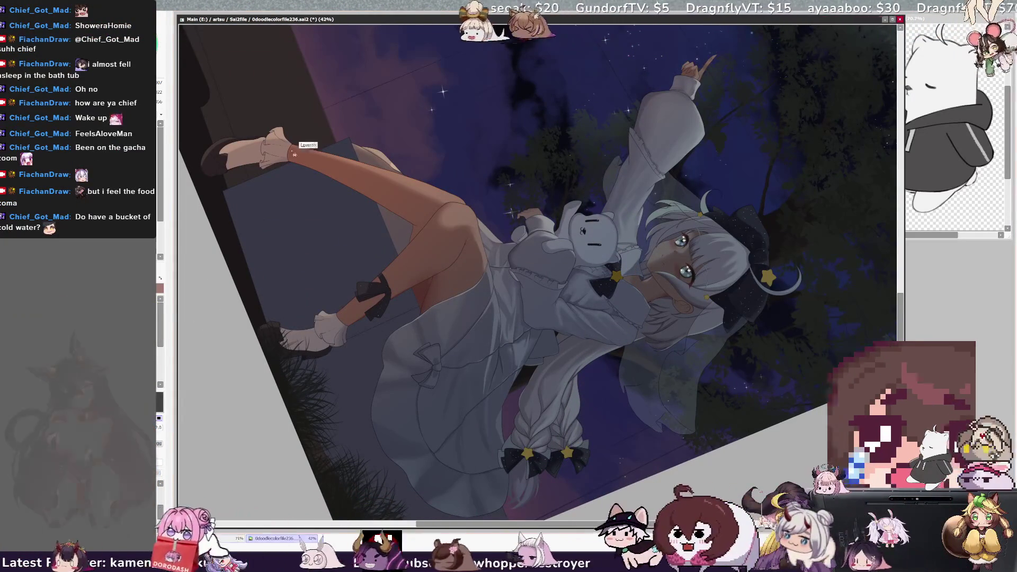
pyautogui.press('Delete')
pyautogui.press('[')
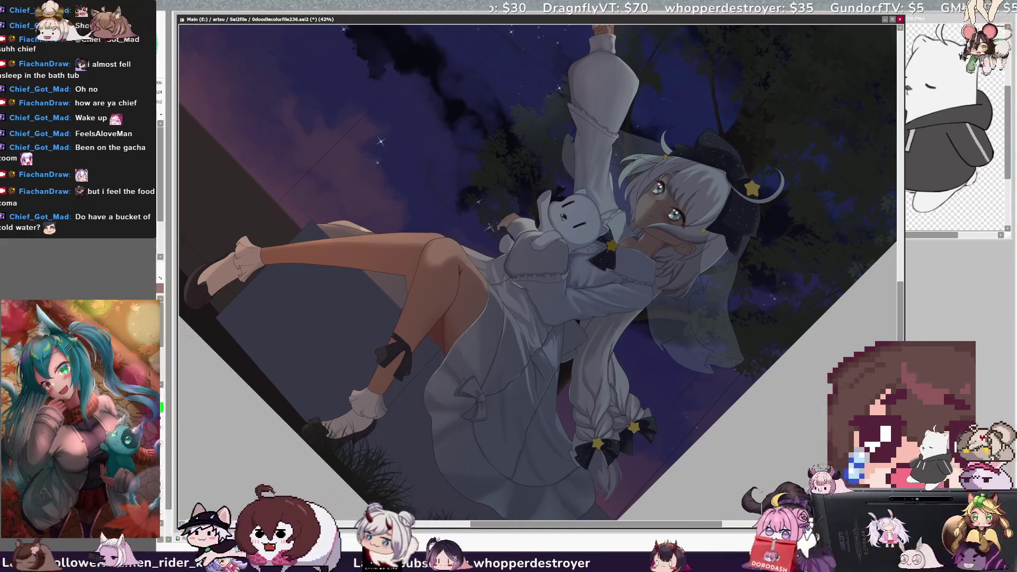
pyautogui.press(']')
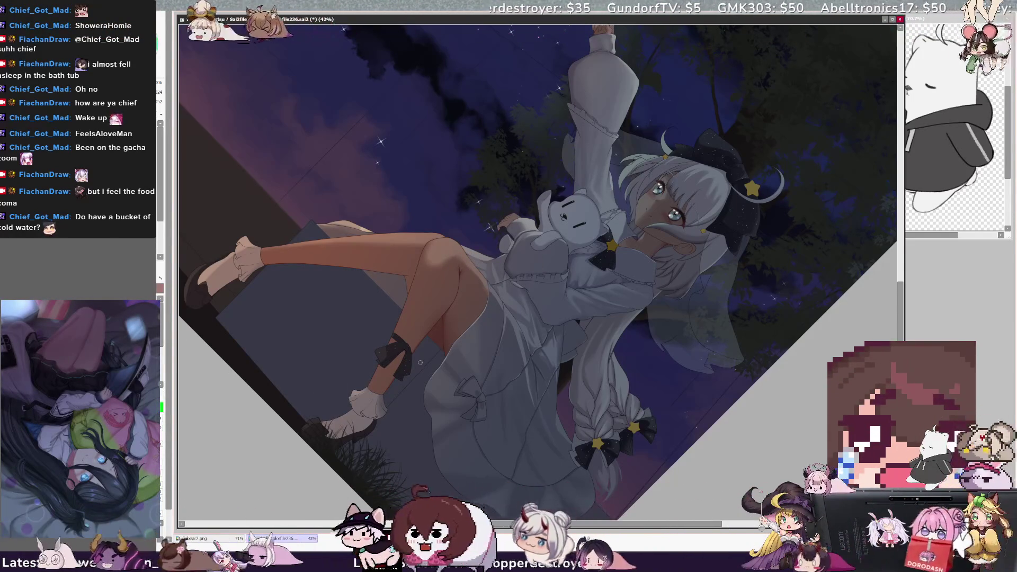
pyautogui.press('[')
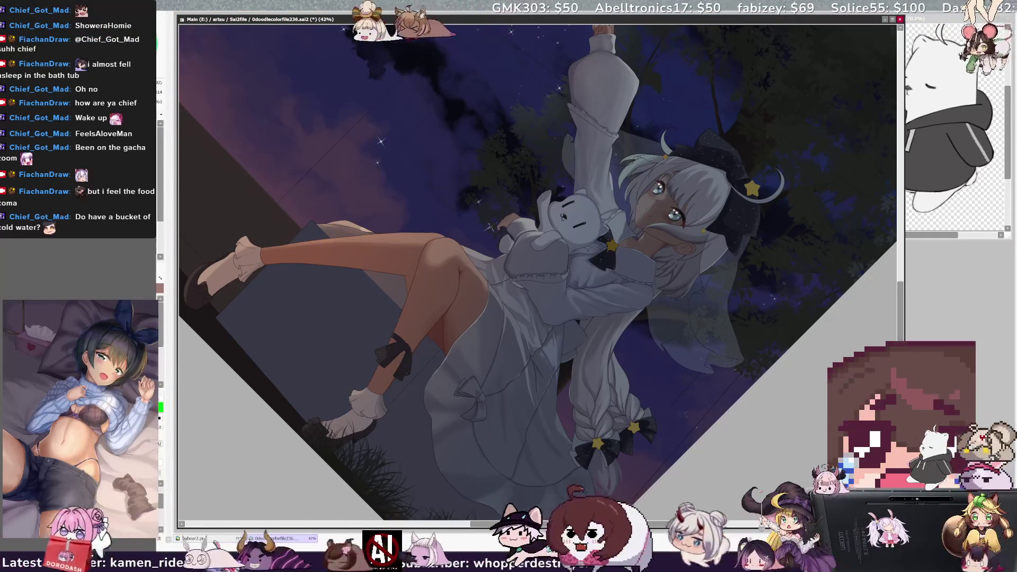
pyautogui.press('[')
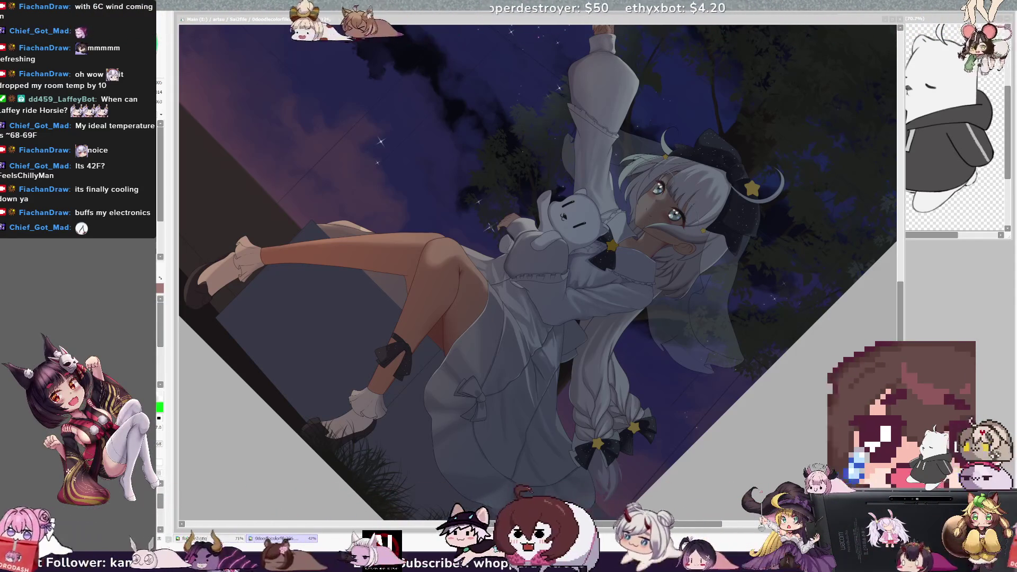
# Fine-tune the brush size, straighten the view upright, and set the brush to about 62 px
pyautogui.click(778, 287)
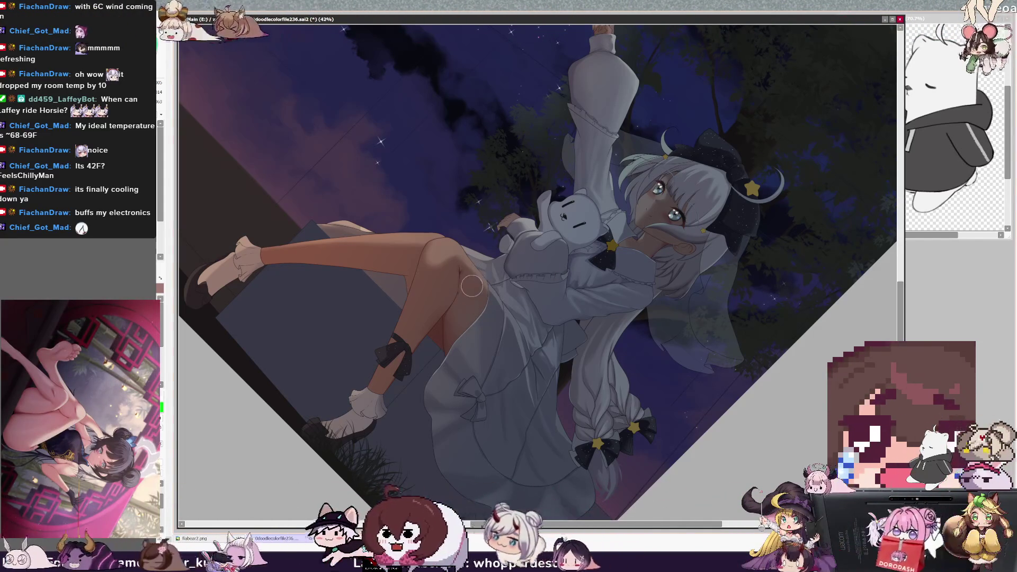
pyautogui.moveTo(477, 300); pyautogui.dragTo(463, 303)
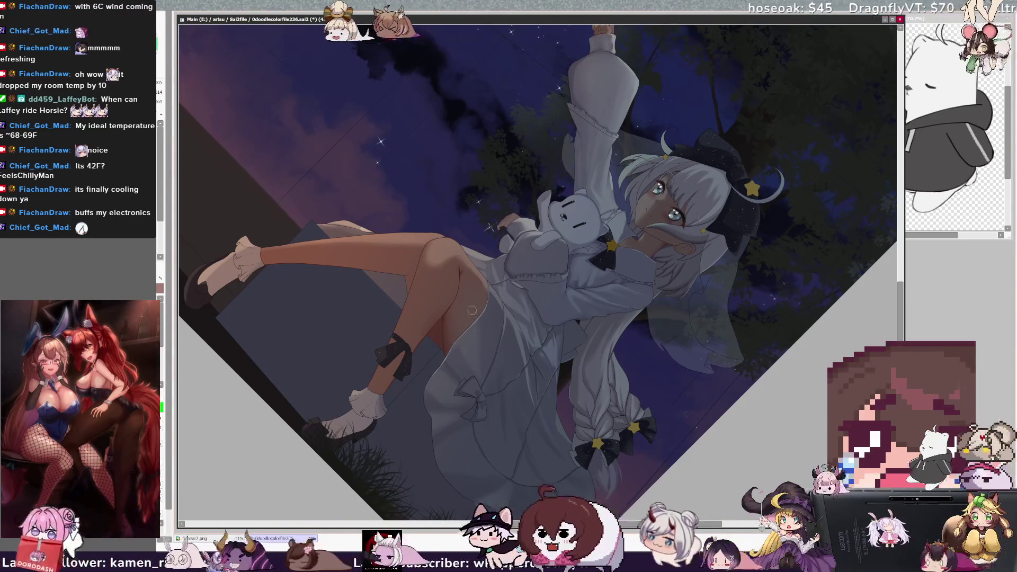
pyautogui.moveTo(485, 309)
pyautogui.mouseDown()
pyautogui.moveTo(476, 286)
pyautogui.moveTo(492, 300)
pyautogui.mouseUp()
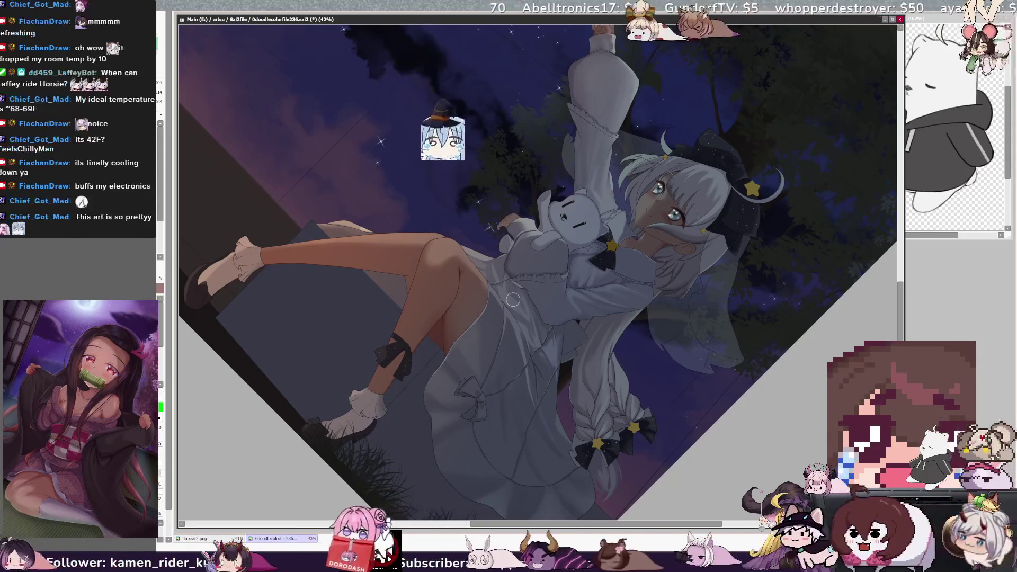
pyautogui.press(']')
pyautogui.press('[')
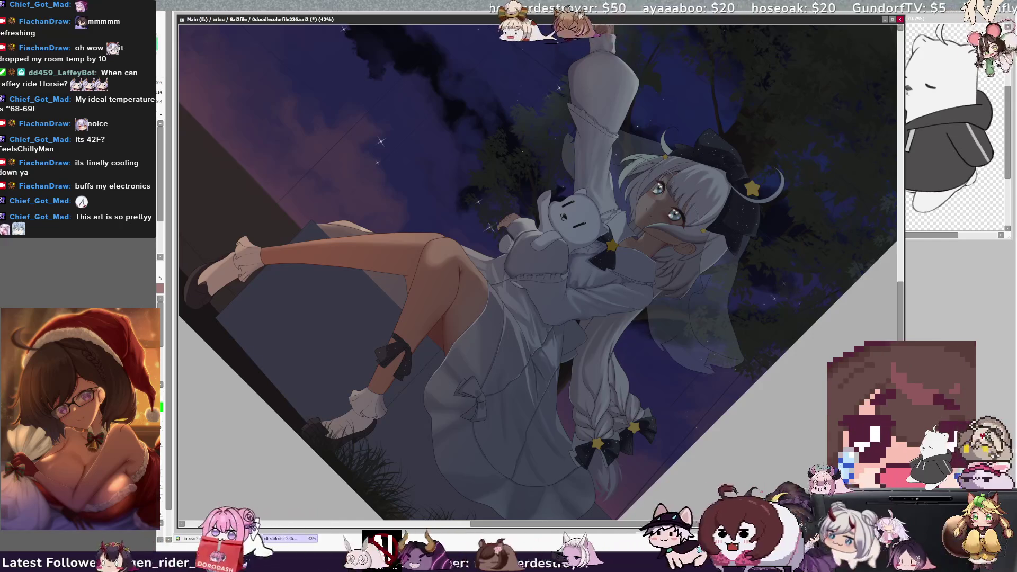
pyautogui.press('Home')
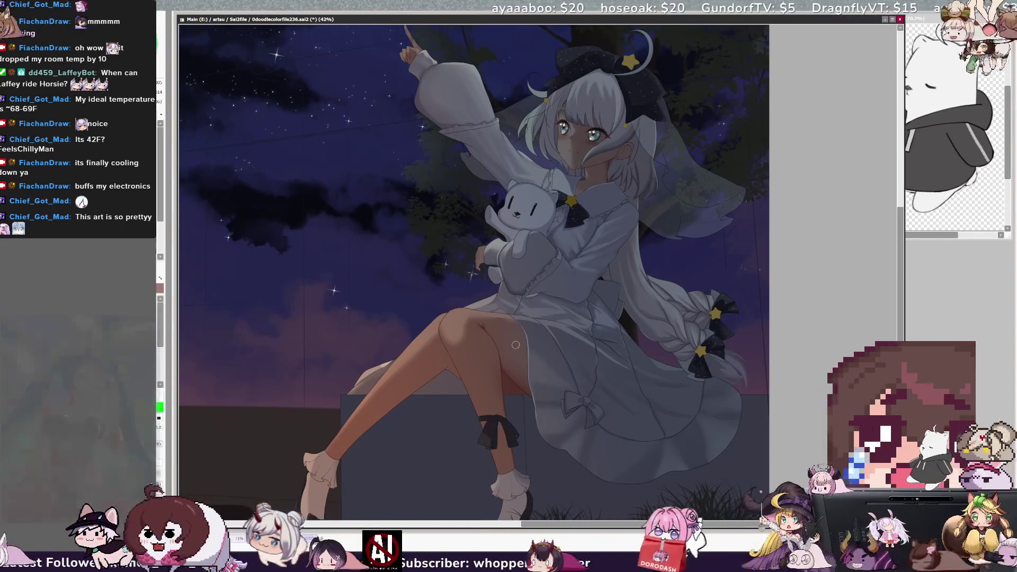
pyautogui.press('b')
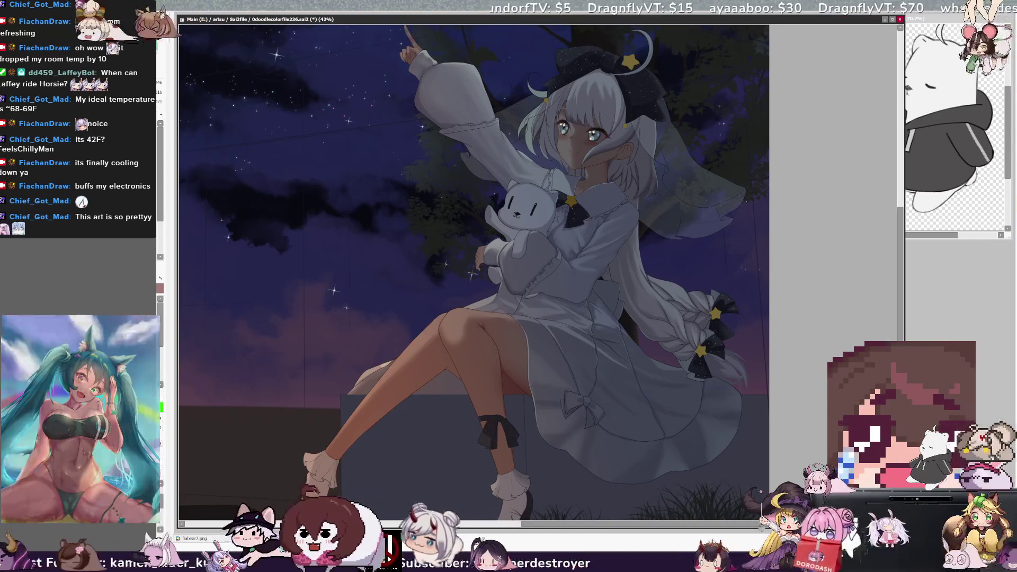
# Zoom out to 33.3%, pan to reveal more left sky, and tilt the view 30° counterclockwise
pyautogui.hotkey('ctrl', '-')
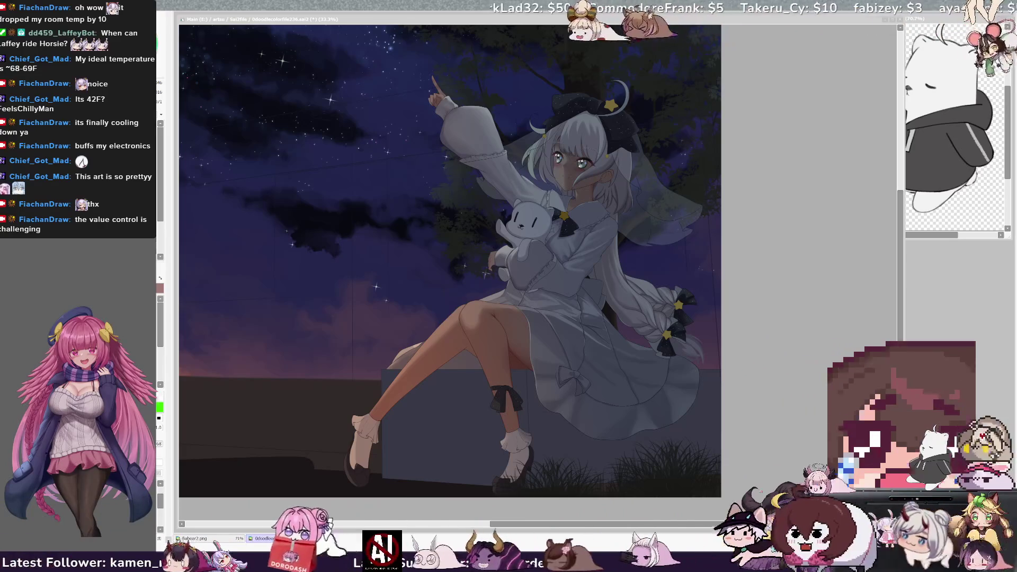
pyautogui.moveTo(132, 203); pyautogui.dragTo(249, 203)
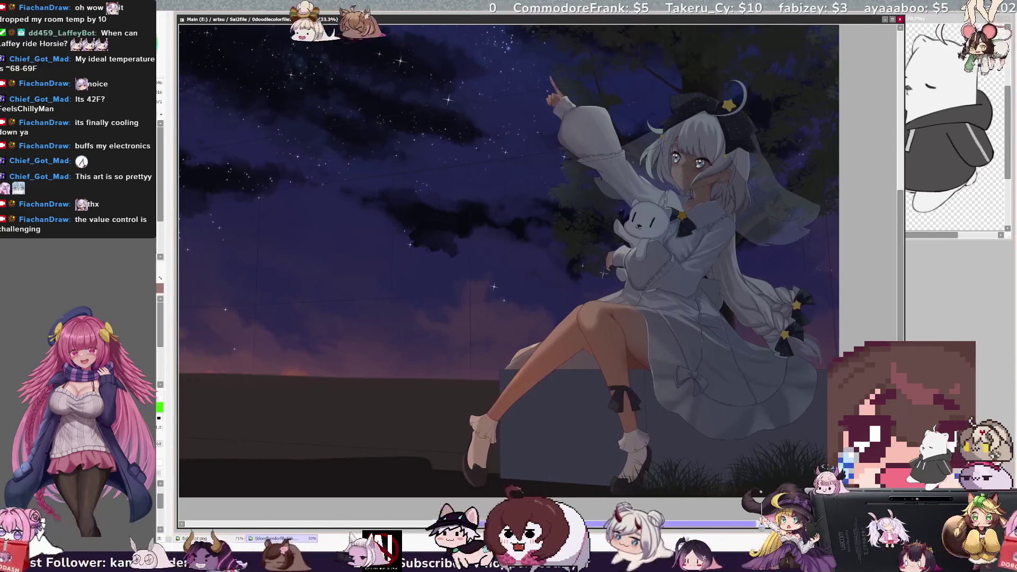
pyautogui.press('Delete')
pyautogui.press('Delete')
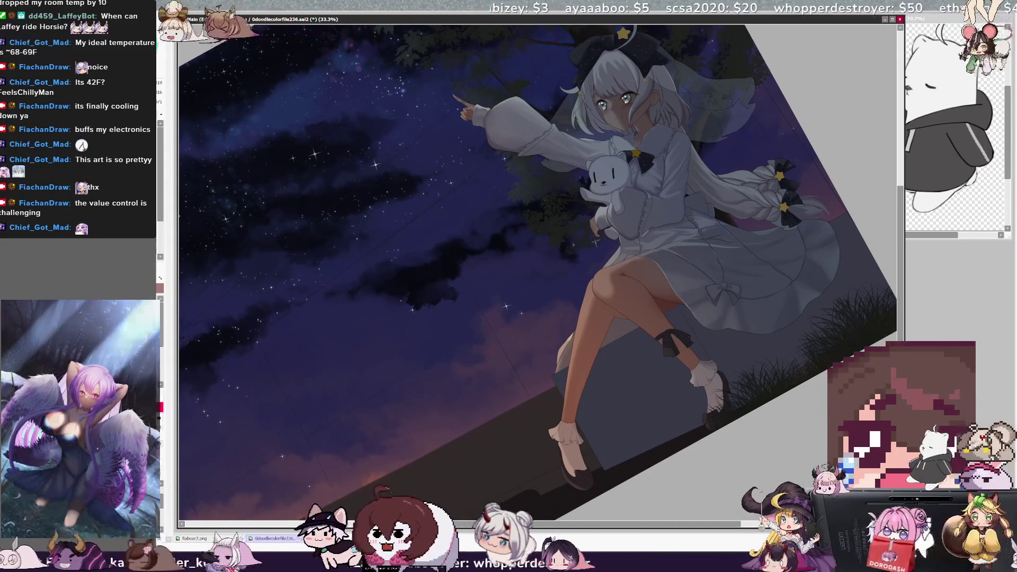
# Enlarge the brush, tilt the view about 11° clockwise, and shade the thigh under the skirt
pyautogui.moveTo(650, 425); pyautogui.dragTo(624, 424)
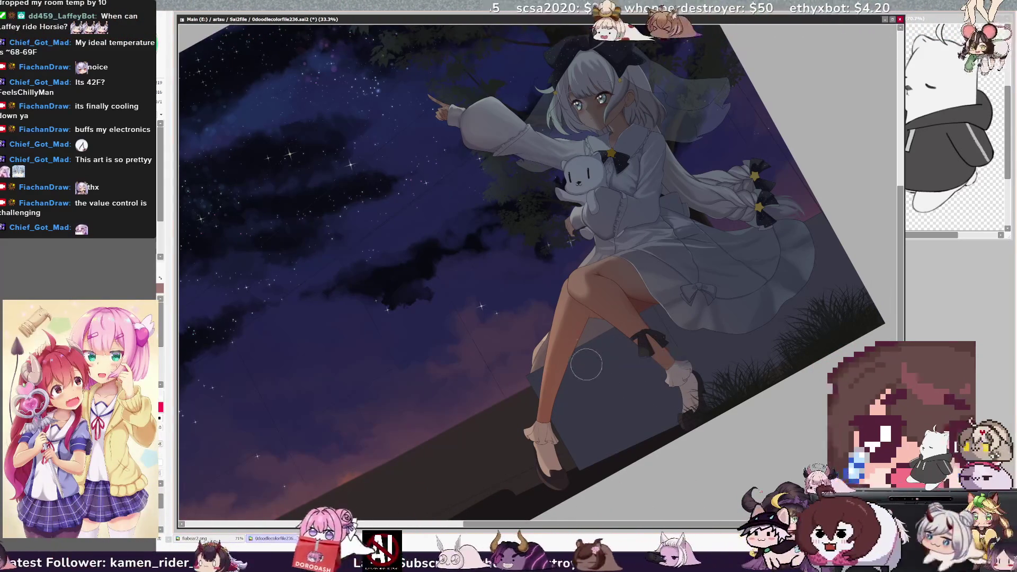
pyautogui.moveTo(592, 407)
pyautogui.mouseDown()
pyautogui.moveTo(623, 359)
pyautogui.moveTo(592, 406)
pyautogui.moveTo(550, 378)
pyautogui.mouseUp()
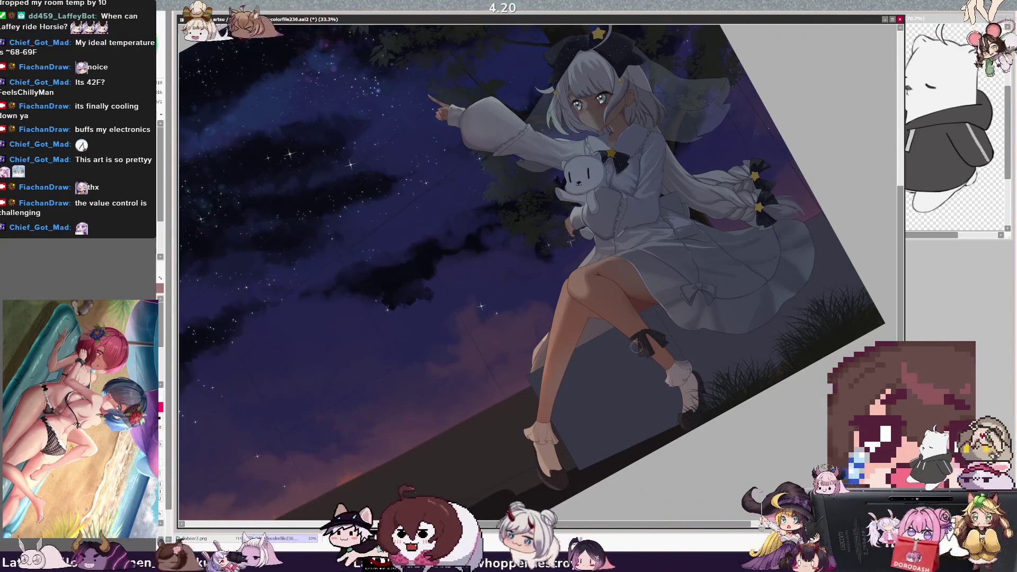
pyautogui.press('e')
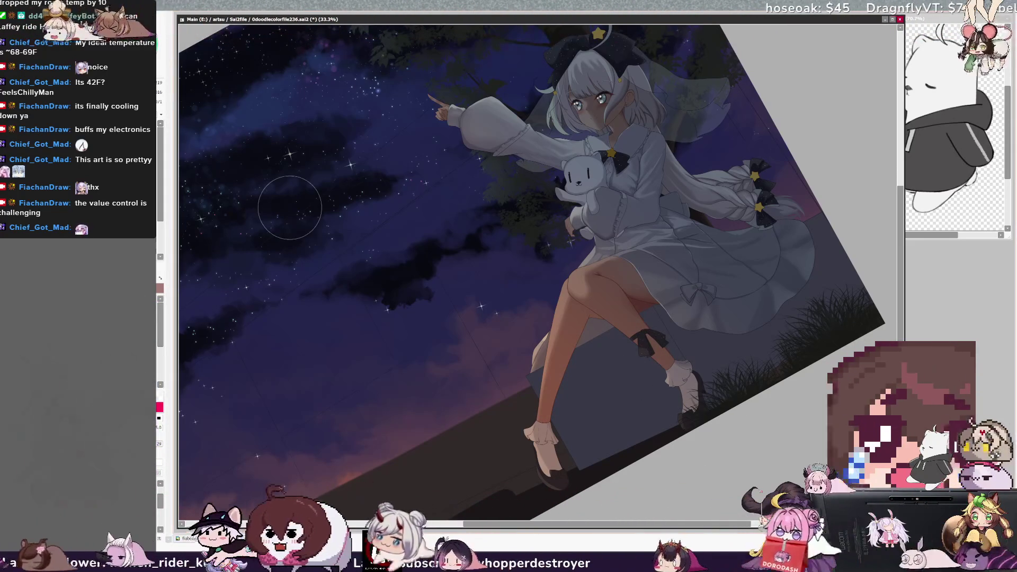
pyautogui.press('End')
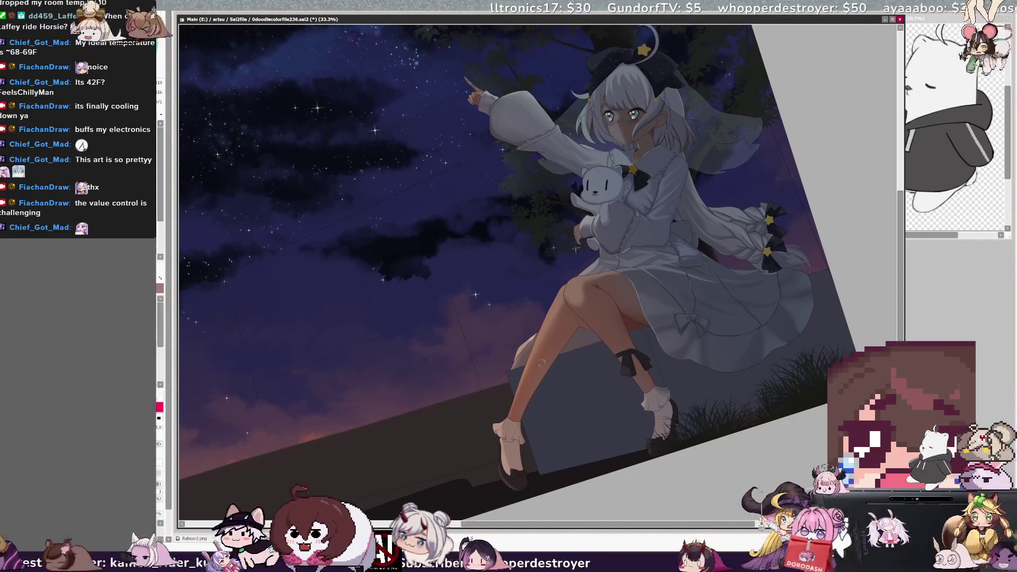
pyautogui.moveTo(683, 321); pyautogui.dragTo(615, 310)
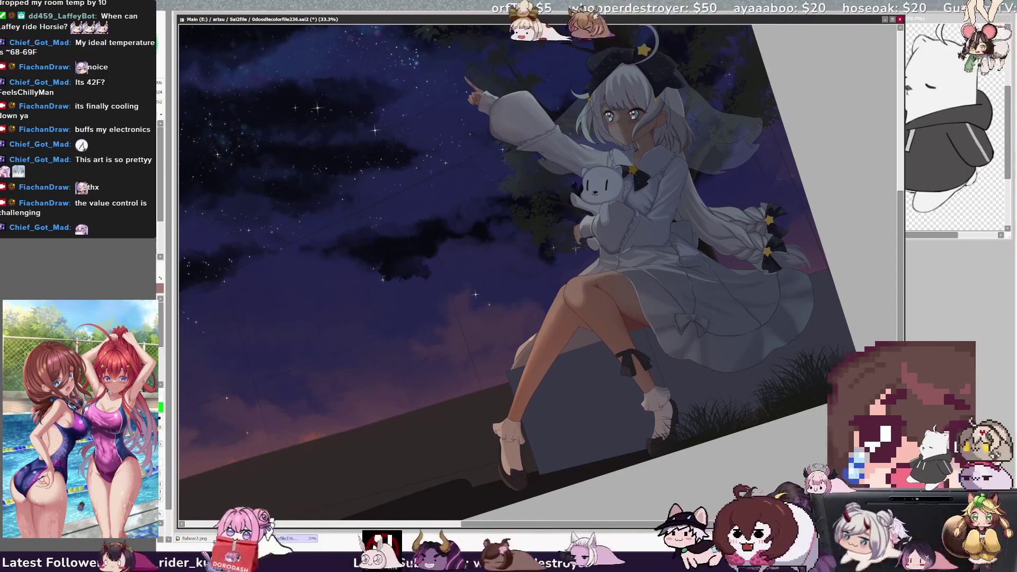
pyautogui.press('[')
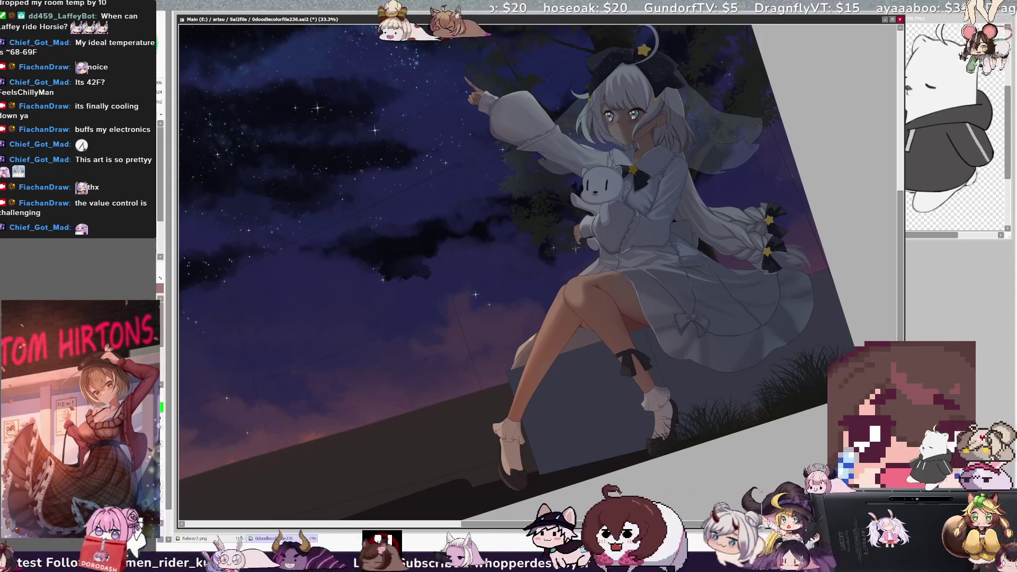
pyautogui.press('[')
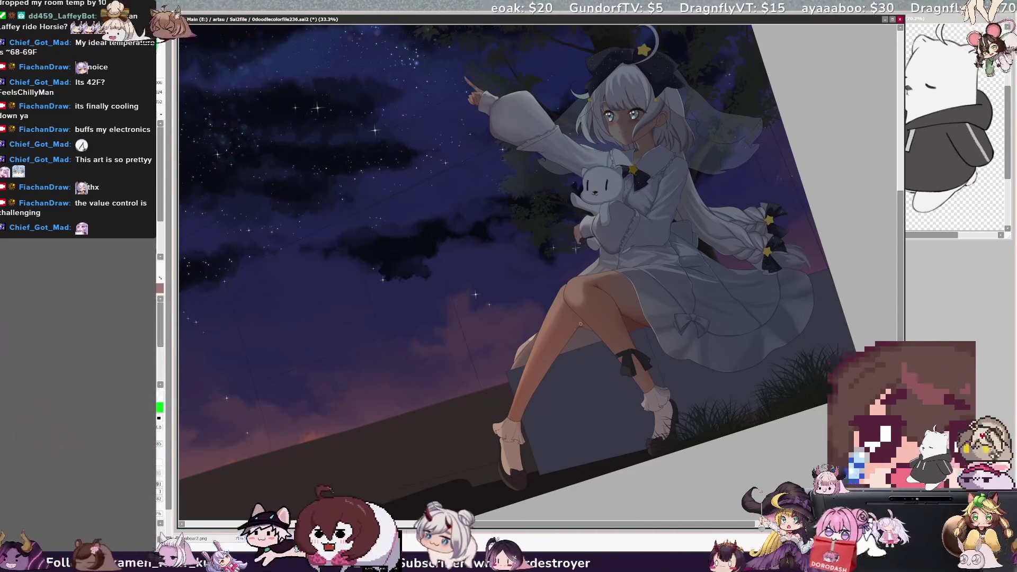
pyautogui.press('[')
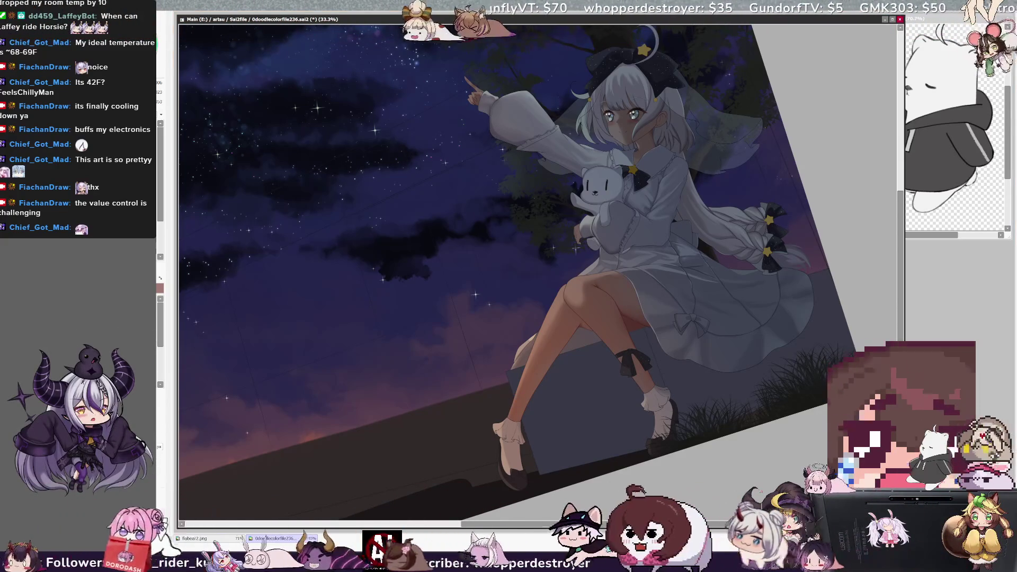
pyautogui.click(540, 360)
pyautogui.press('b')
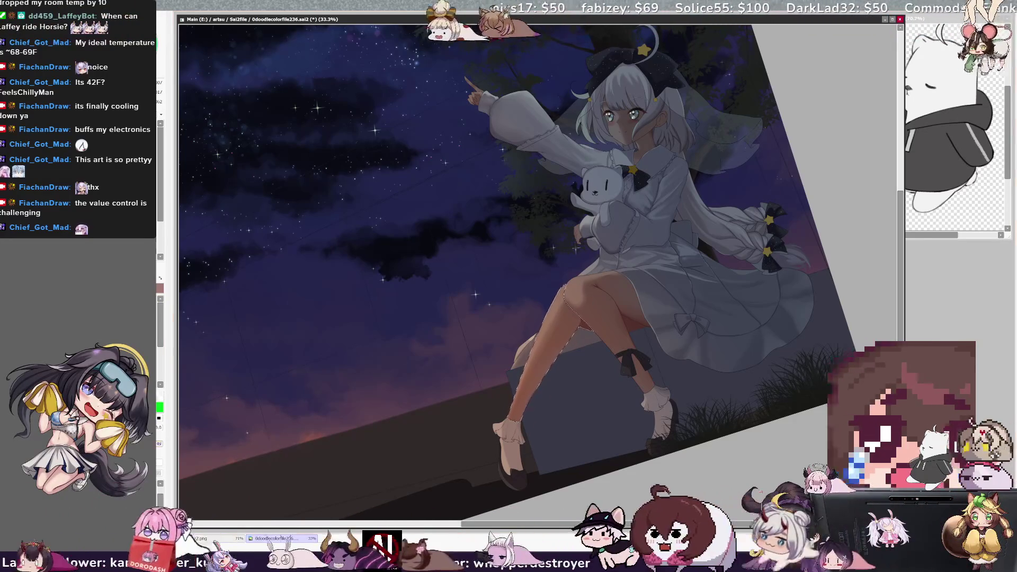
pyautogui.rightClick(584, 318)
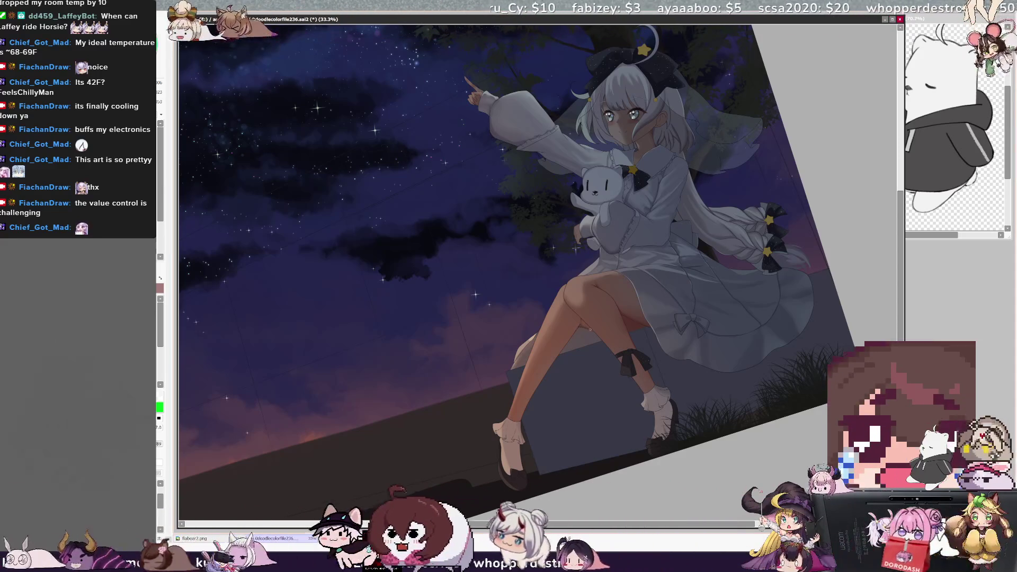
pyautogui.keyDown('ctrl'); pyautogui.keyDown('shift'); pyautogui.click(594, 331); pyautogui.keyUp('shift'); pyautogui.keyUp('ctrl')
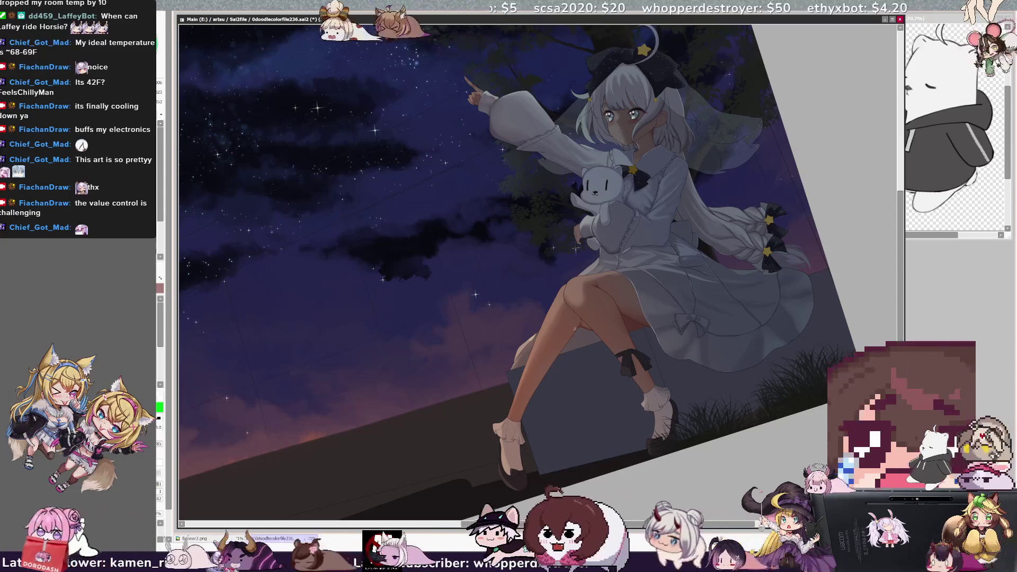
pyautogui.keyDown('ctrl'); pyautogui.keyDown('shift'); pyautogui.click(584, 325); pyautogui.keyUp('shift'); pyautogui.keyUp('ctrl')
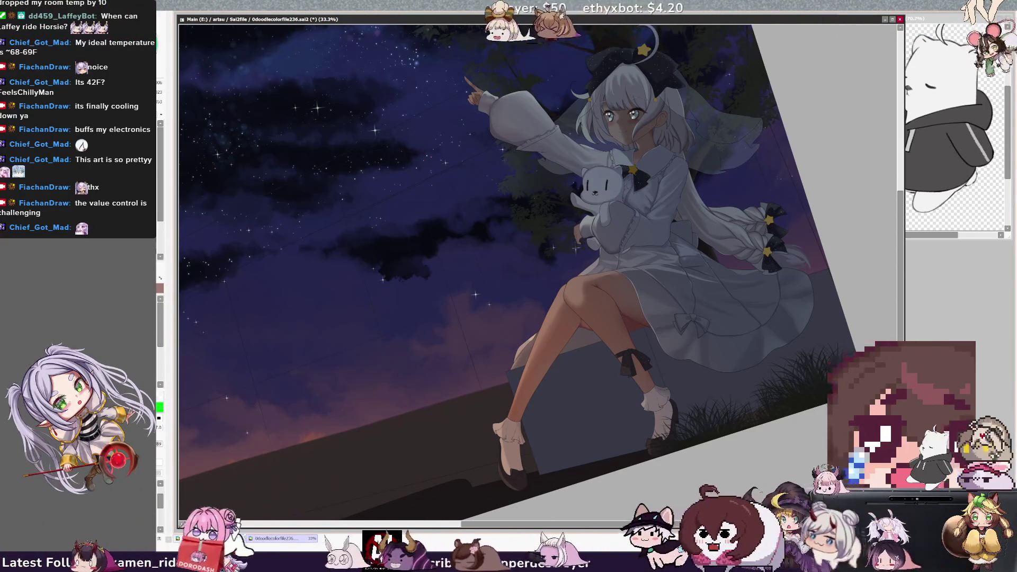
pyautogui.keyDown('ctrl'); pyautogui.keyDown('shift'); pyautogui.click(564, 303); pyautogui.keyUp('shift'); pyautogui.keyUp('ctrl')
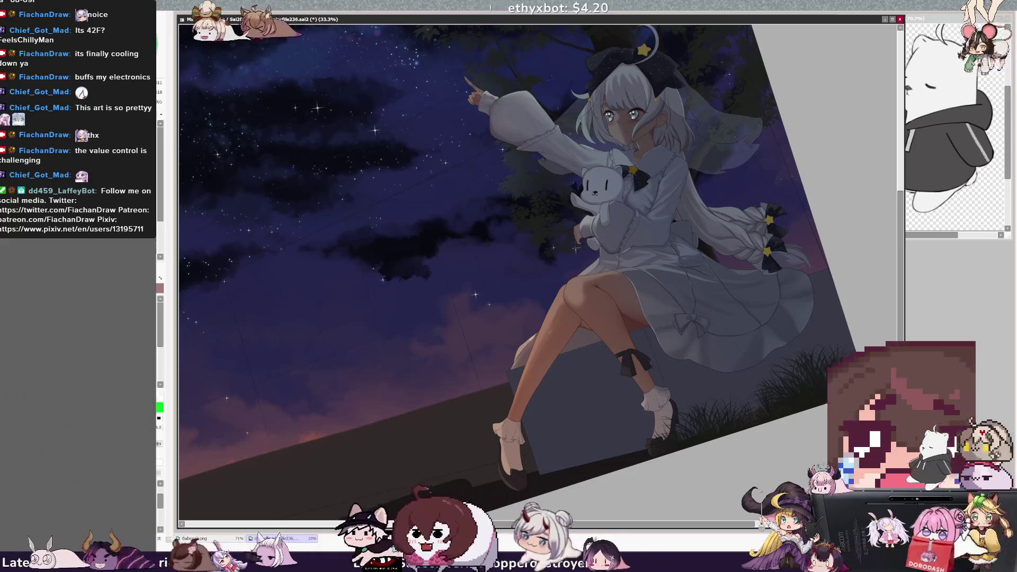
pyautogui.keyDown('ctrl'); pyautogui.keyDown('shift'); pyautogui.click(564, 304); pyautogui.keyUp('shift'); pyautogui.keyUp('ctrl')
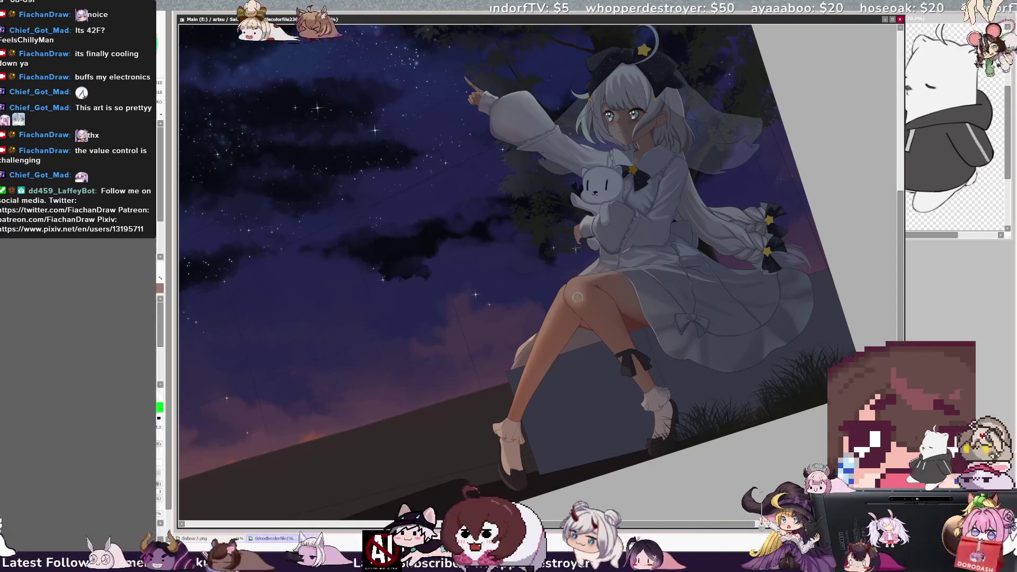
pyautogui.press('[')
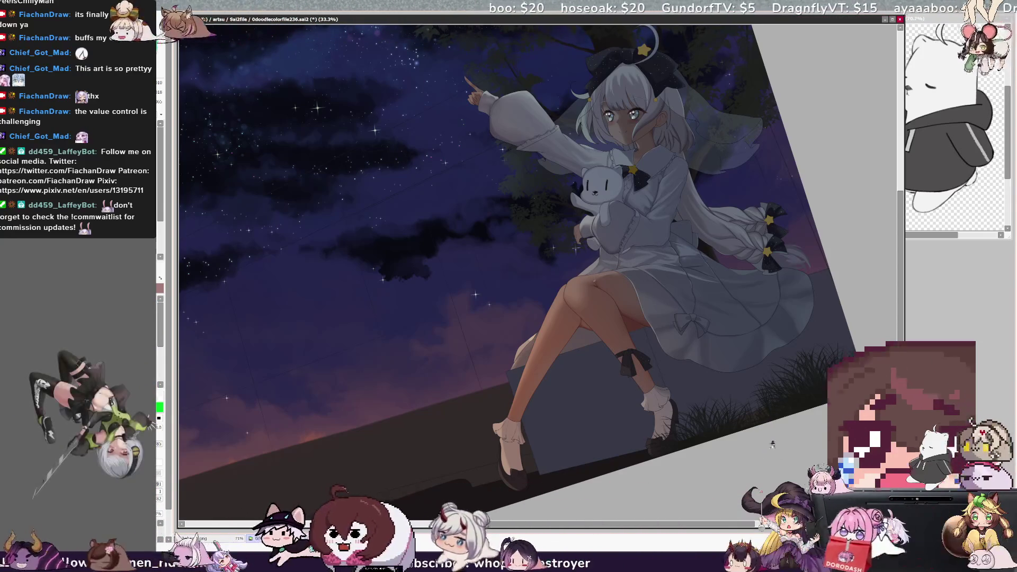
pyautogui.press('[')
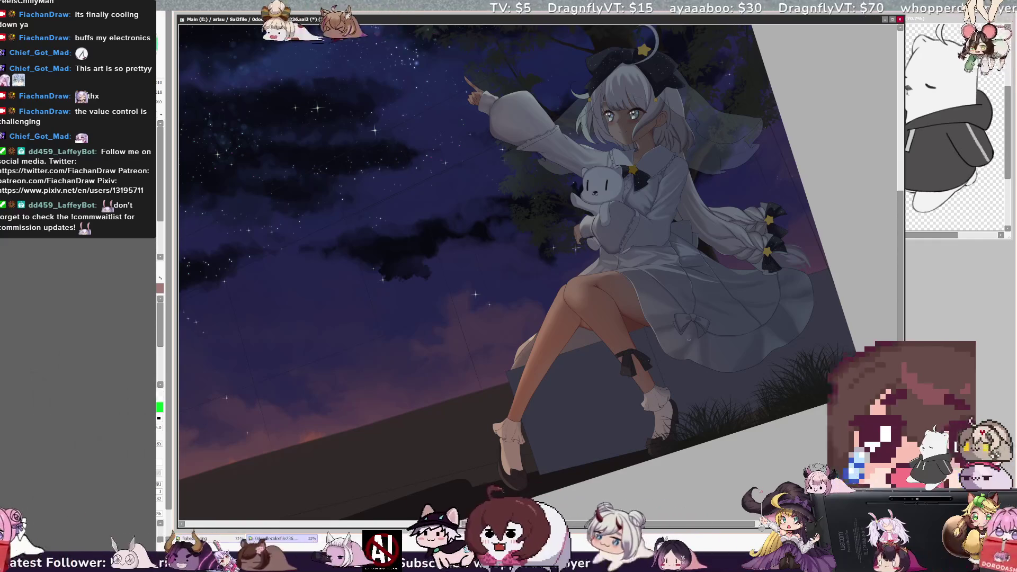
pyautogui.moveTo(797, 305); pyautogui.dragTo(816, 276)
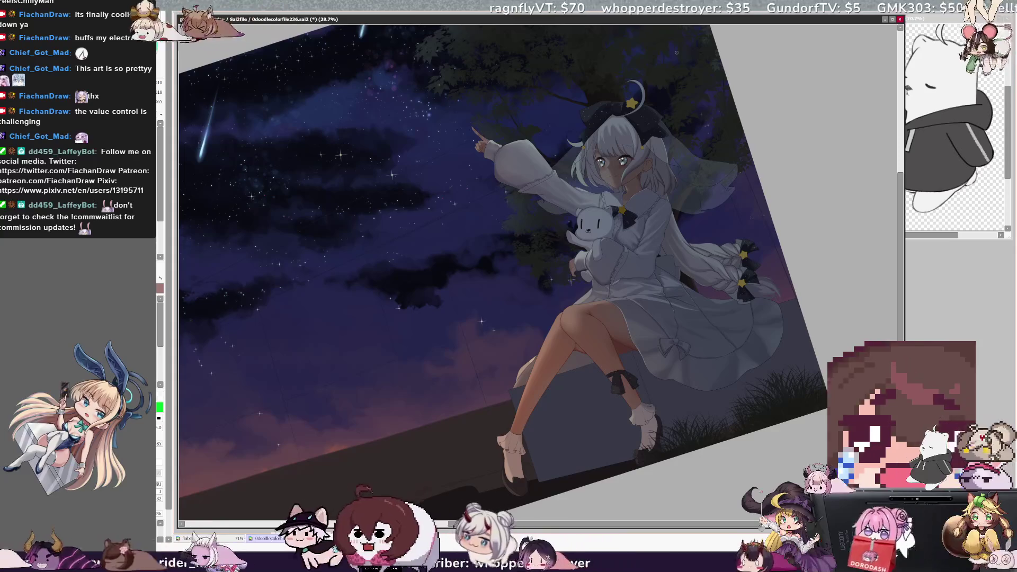
pyautogui.press('Home')
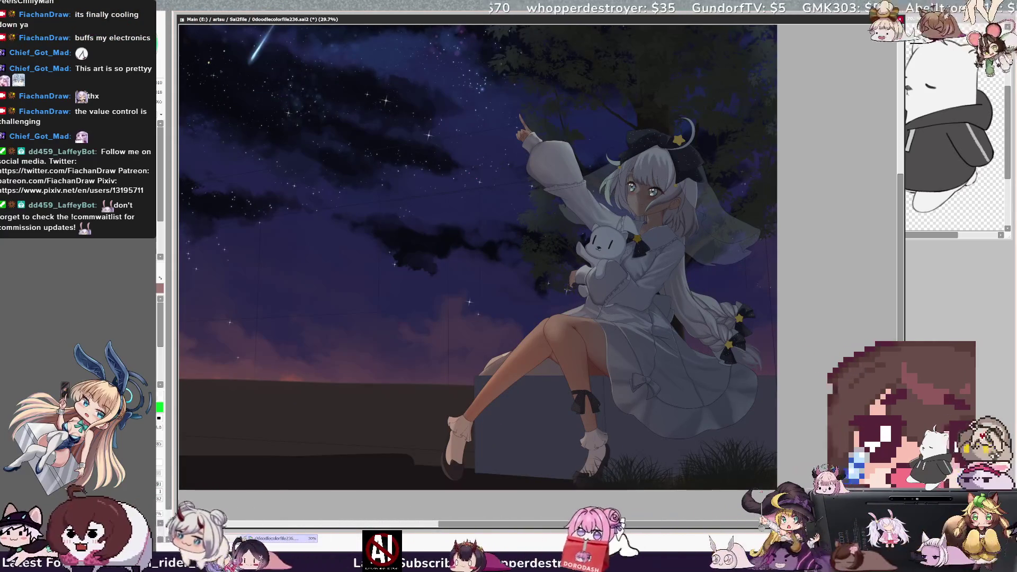
# Reposition the canvas and enlarge the brush to paint the girl's lower legs, socks and shoes
pyautogui.scroll(1, 476, 255)
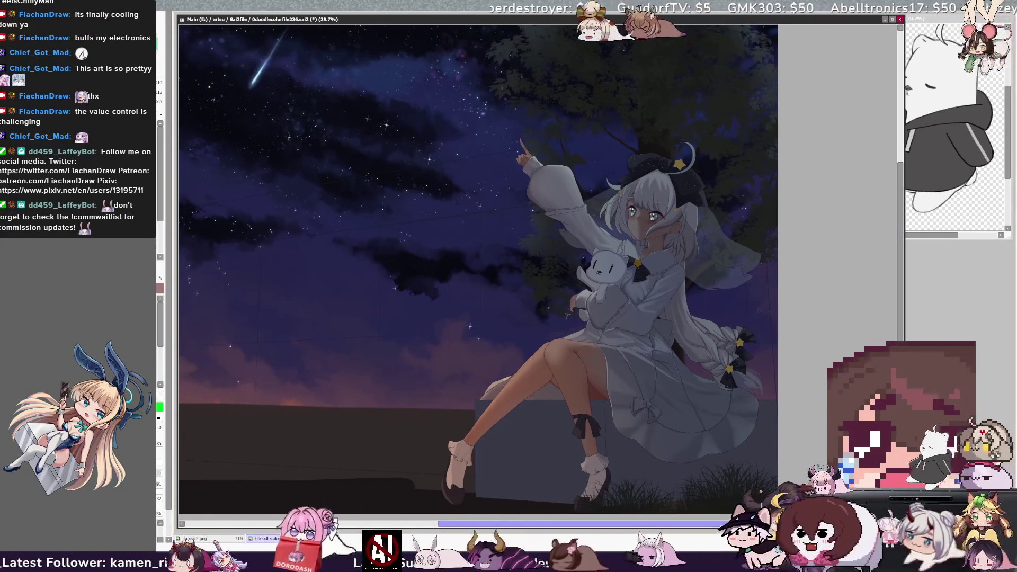
pyautogui.hscroll(-1, 477, 265)
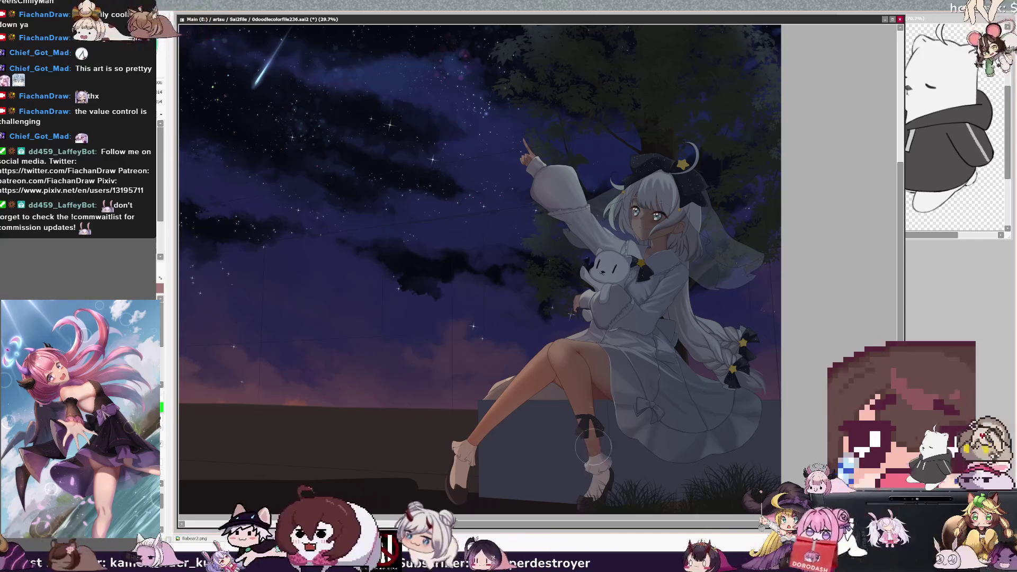
pyautogui.press(']')
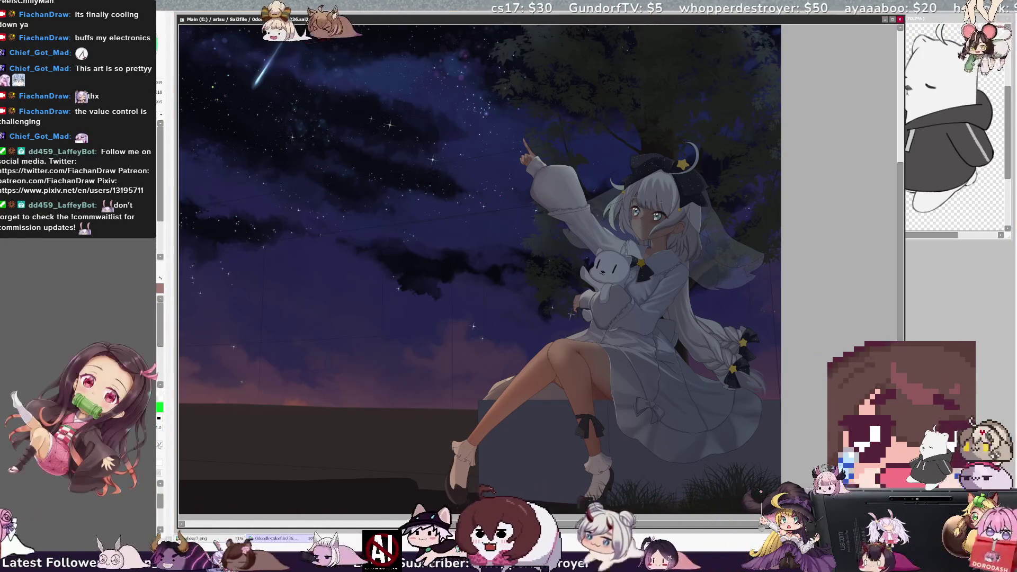
pyautogui.press(']')
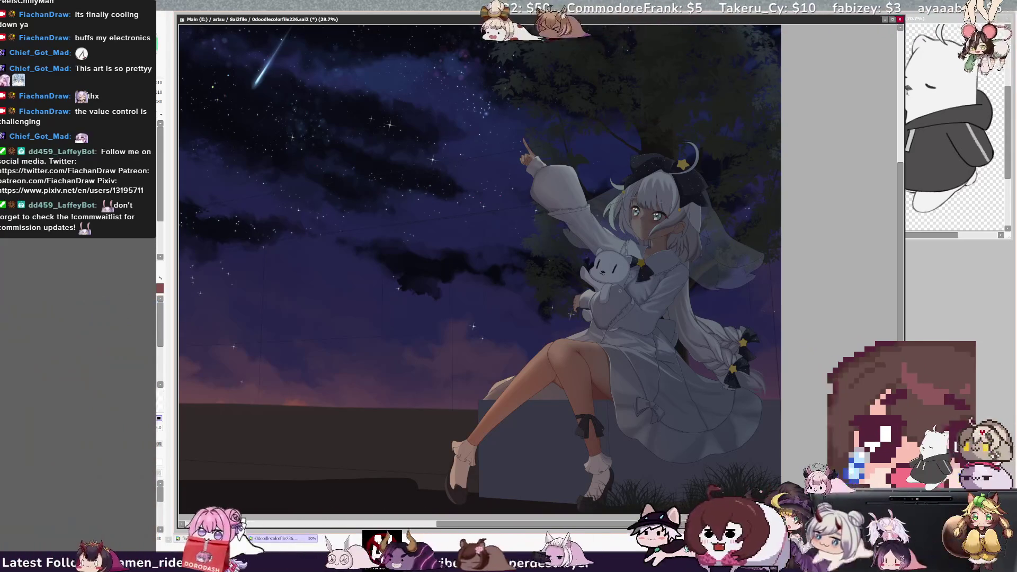
pyautogui.hscroll(1, 477, 265)
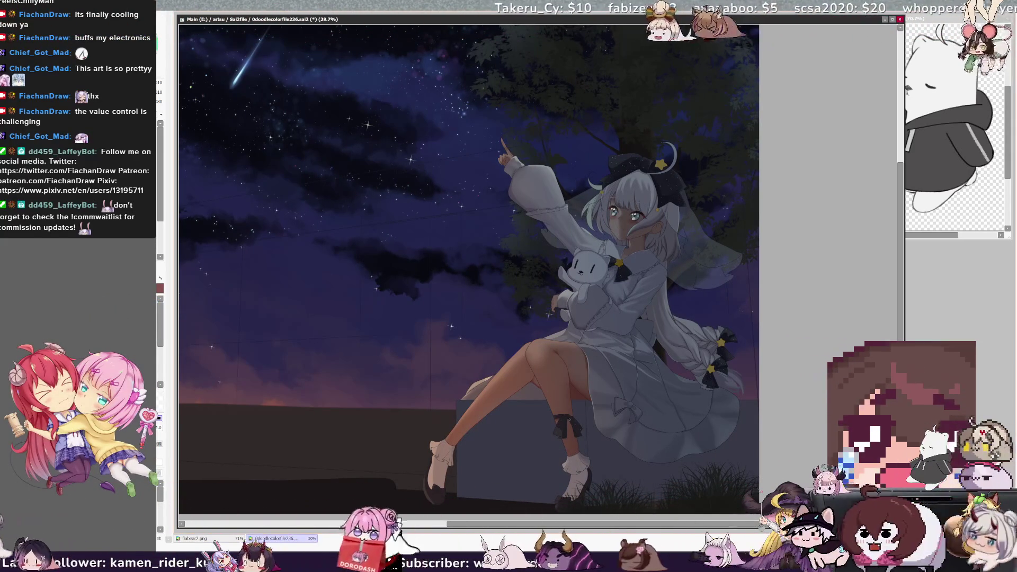
# Set the brush size to 24 and zoom in to 50% on the girl's face and plush
pyautogui.press('[')
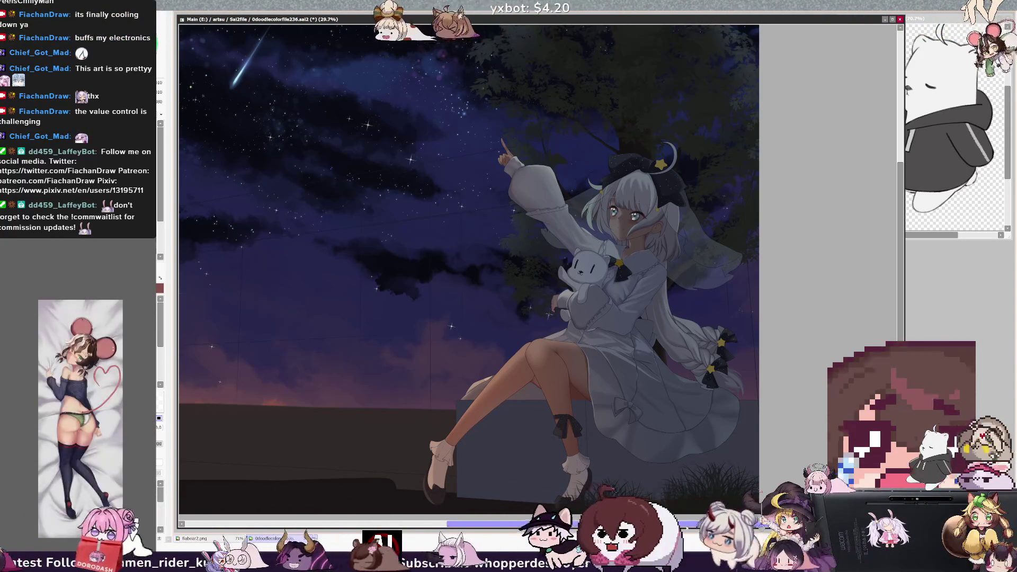
pyautogui.moveTo(683, 523); pyautogui.dragTo(630, 524)
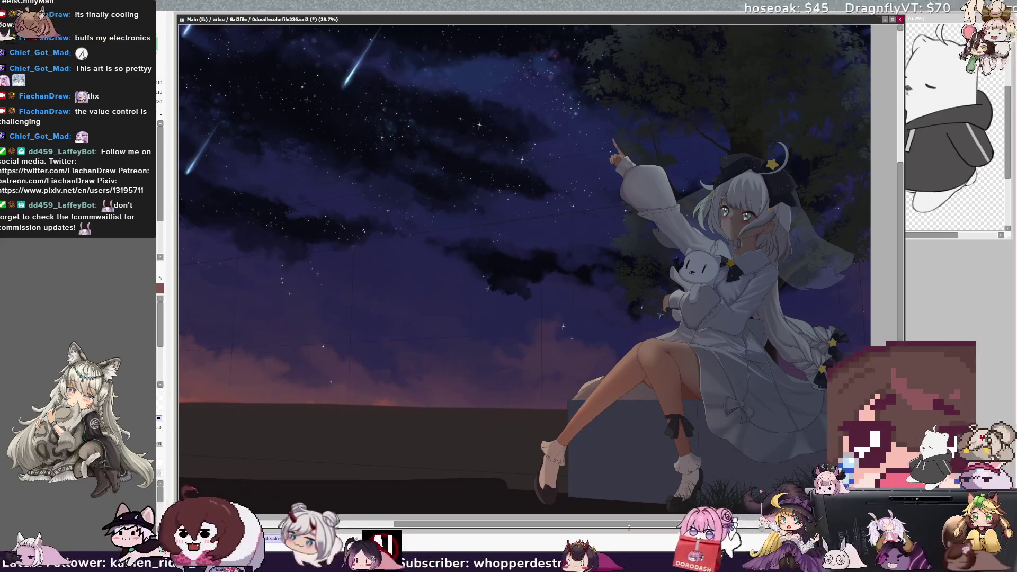
pyautogui.scroll(2, 832, 206)
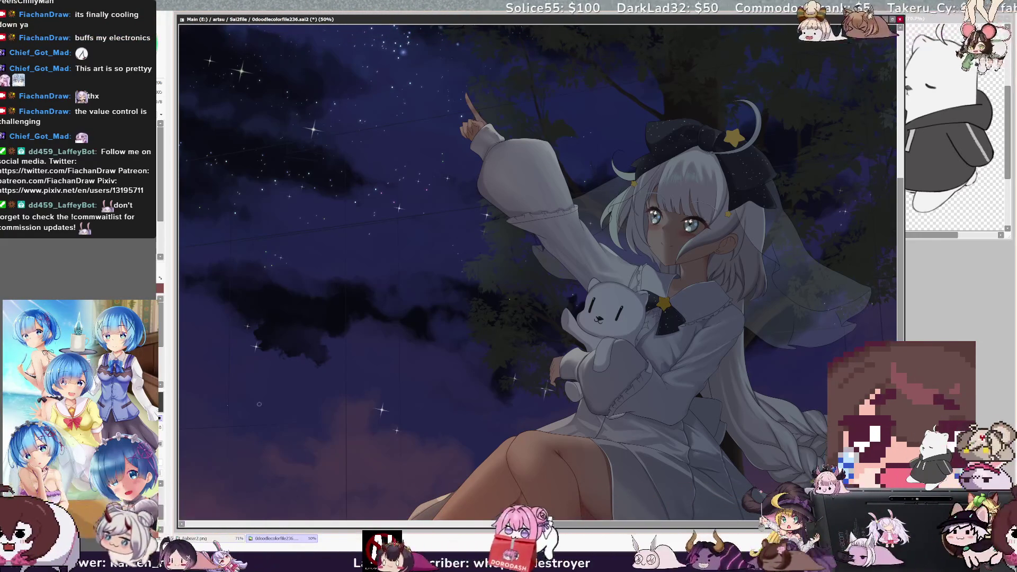
# Undo and redo the girl's shading to compare, then zoom out to 33.3% and recenter
pyautogui.moveTo(670, 181); pyautogui.dragTo(669, 181)
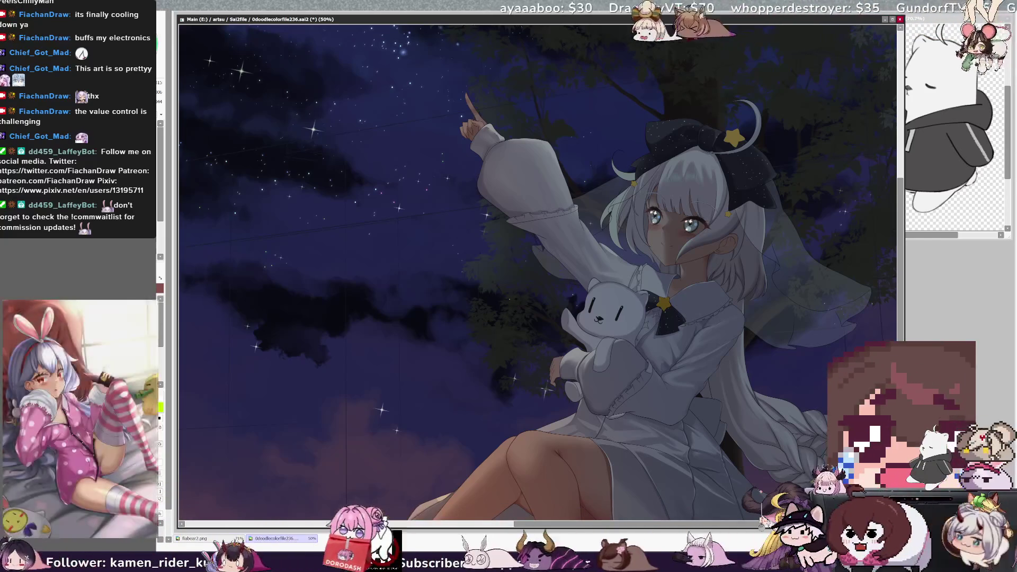
pyautogui.hotkey('ctrl', 'z')
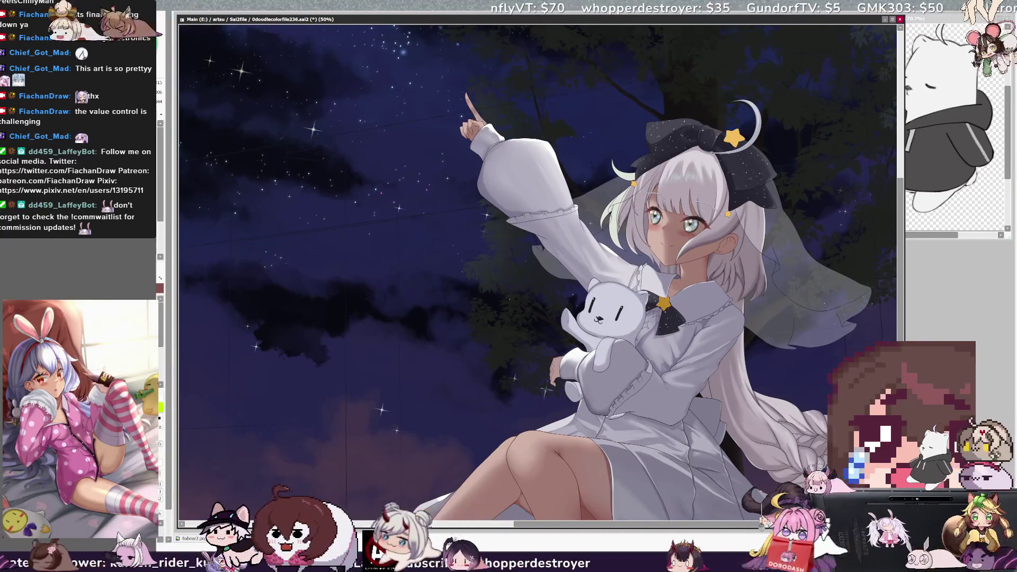
pyautogui.hotkey('ctrl', 'y')
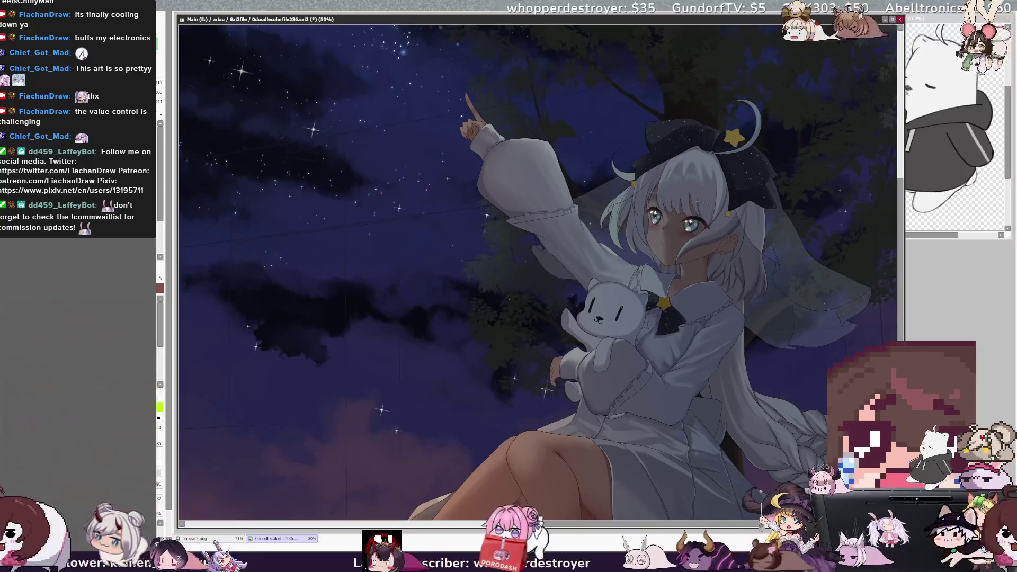
pyautogui.press('-')
pyautogui.scroll(-2, 541, 253)
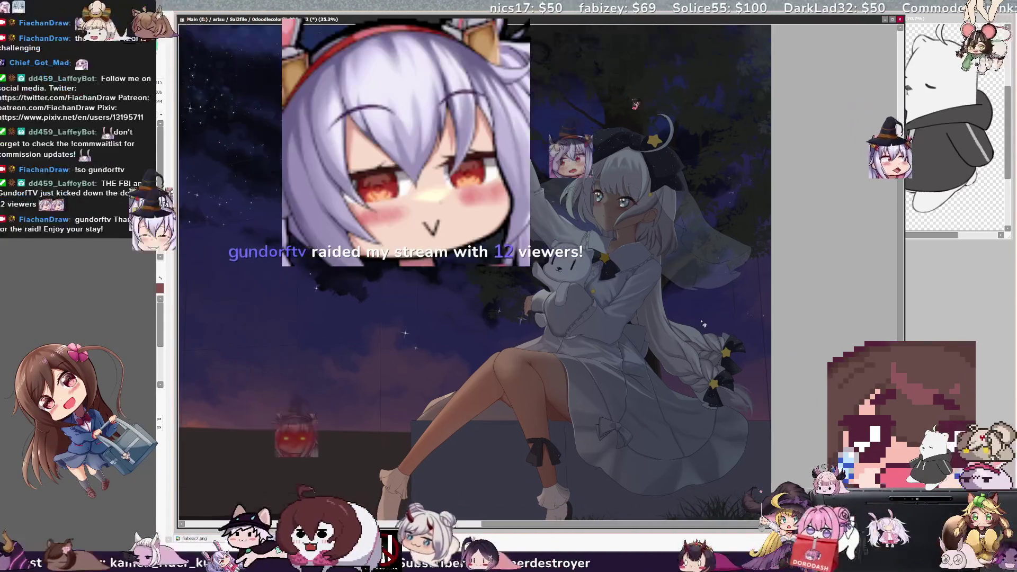
# Zoom in to 70.7% on the girl's body and plush in greyscale view
pyautogui.scroll(2, 704, 324)
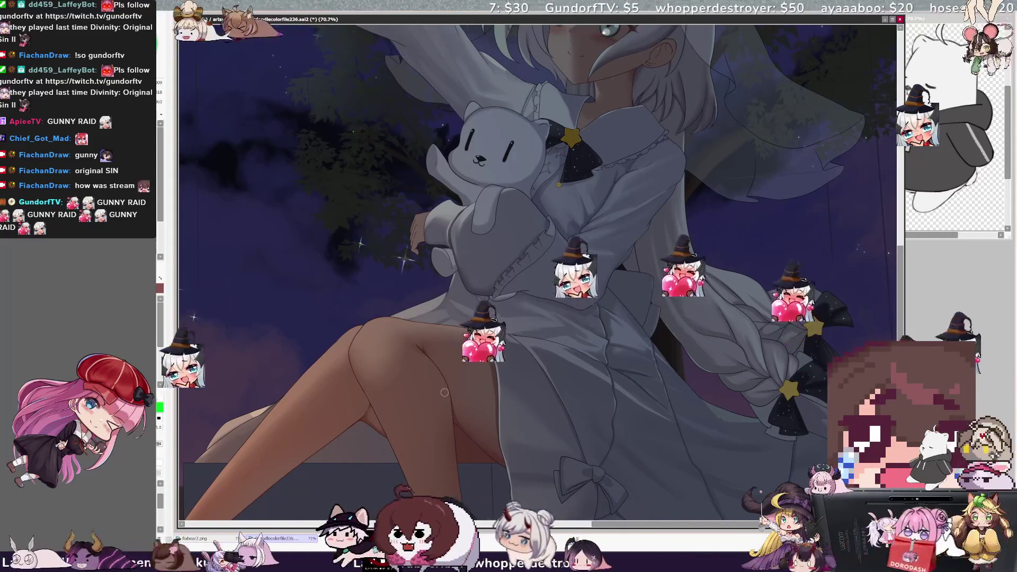
# Restore full-colour view, set the brush size to 8, and zoom out to 35.3% for the whole artwork
pyautogui.press(']')
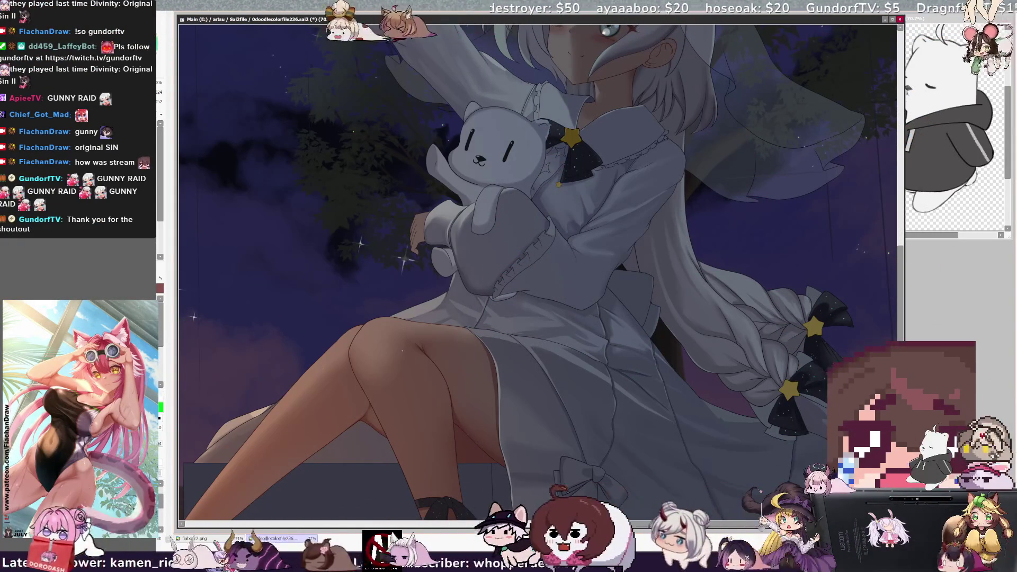
pyautogui.press('[')
pyautogui.press(']')
pyautogui.press(']')
pyautogui.press(']')
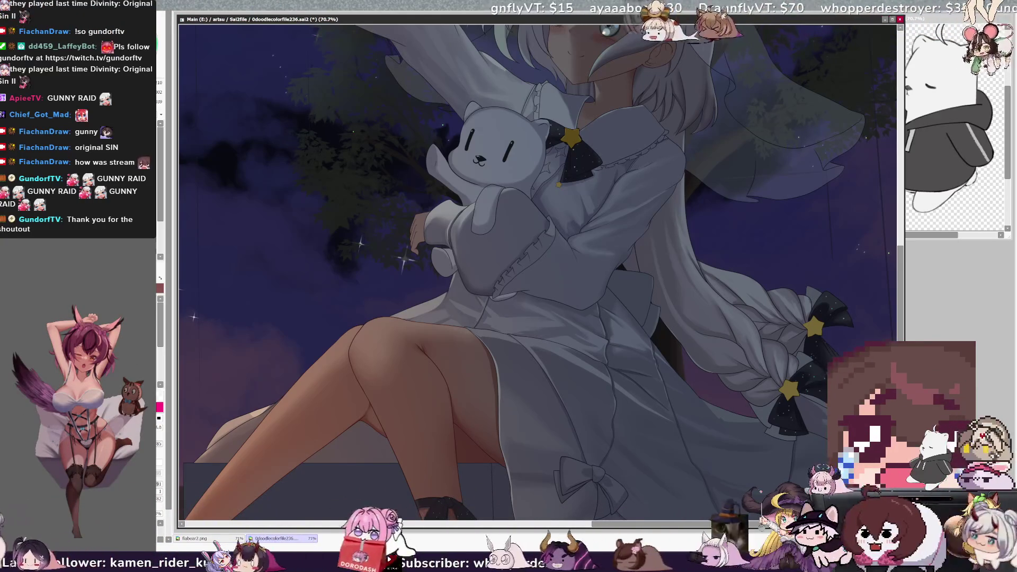
pyautogui.press('-')
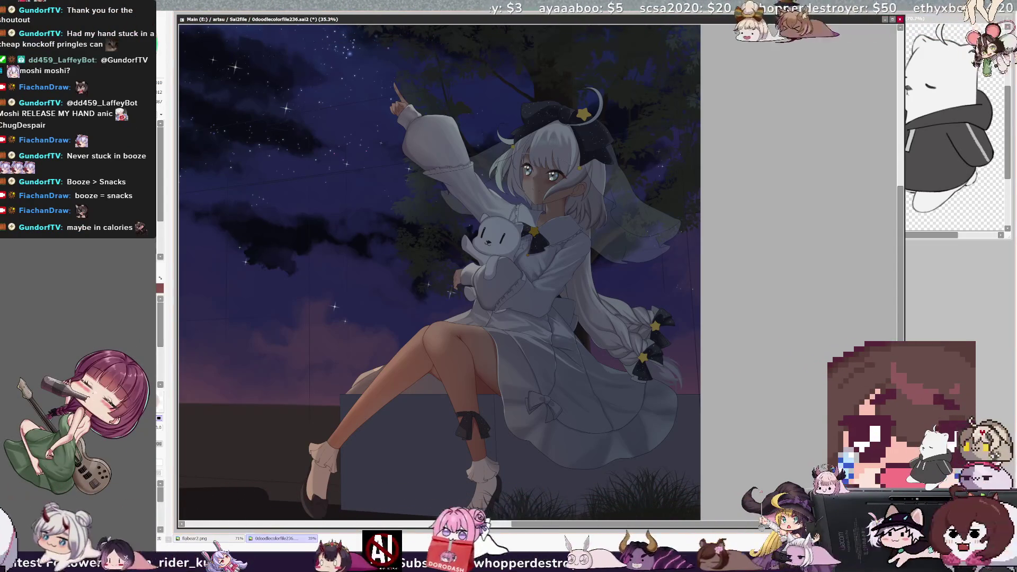
pyautogui.moveTo(440, 265); pyautogui.dragTo(639, 265)
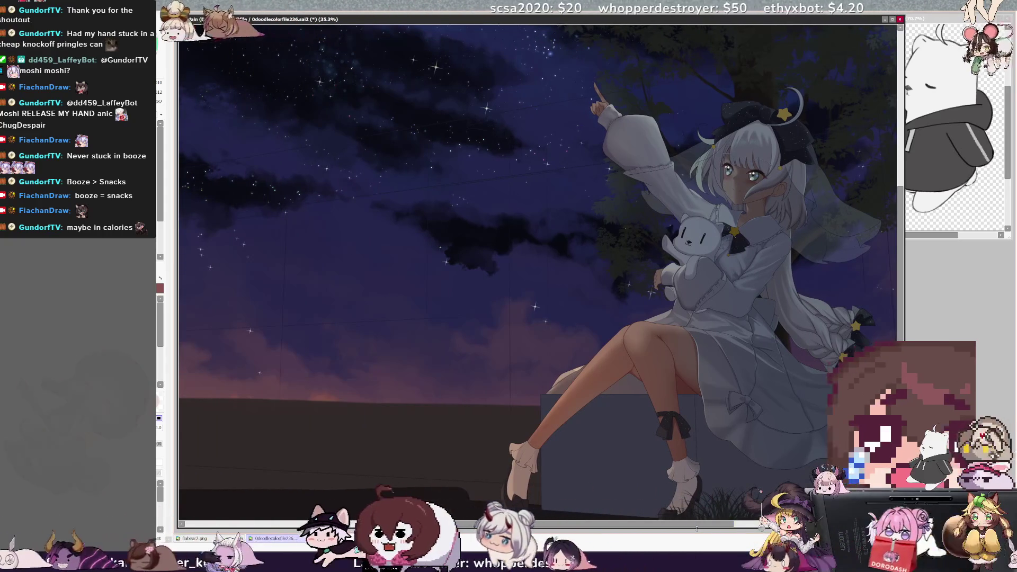
pyautogui.press('Tab')
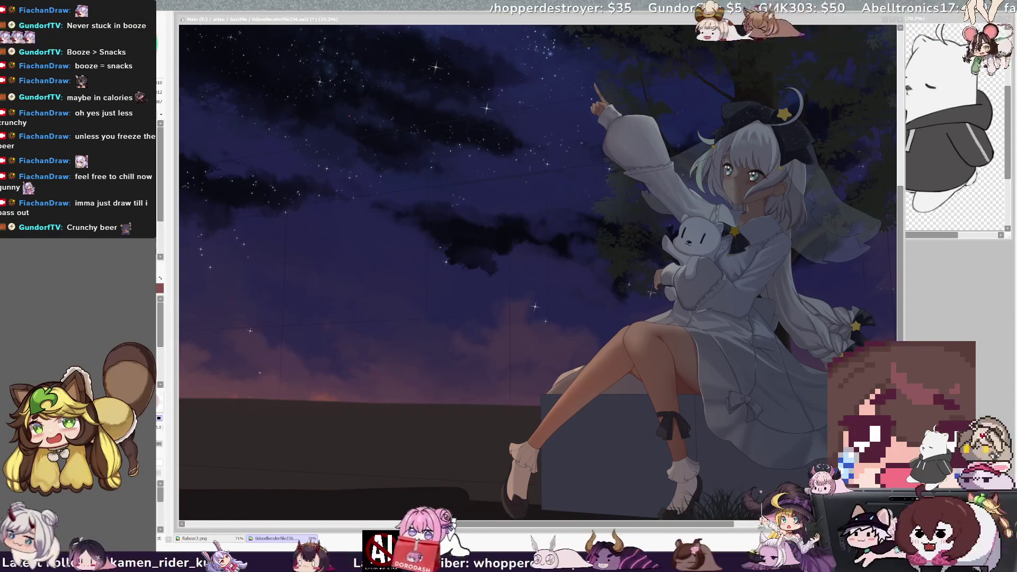
pyautogui.click(683, 513)
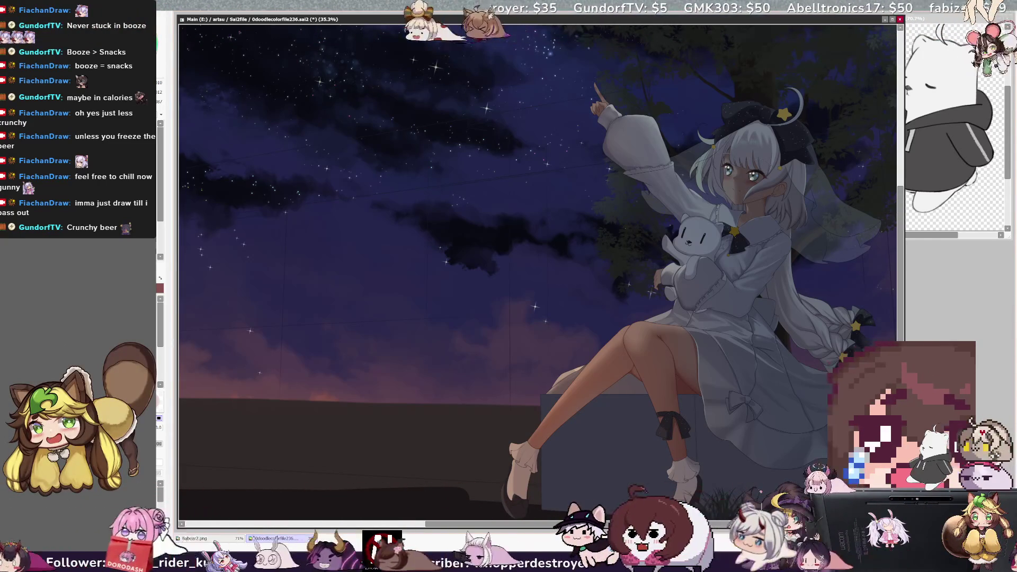
pyautogui.moveTo(858, 189); pyautogui.dragTo(757, 189)
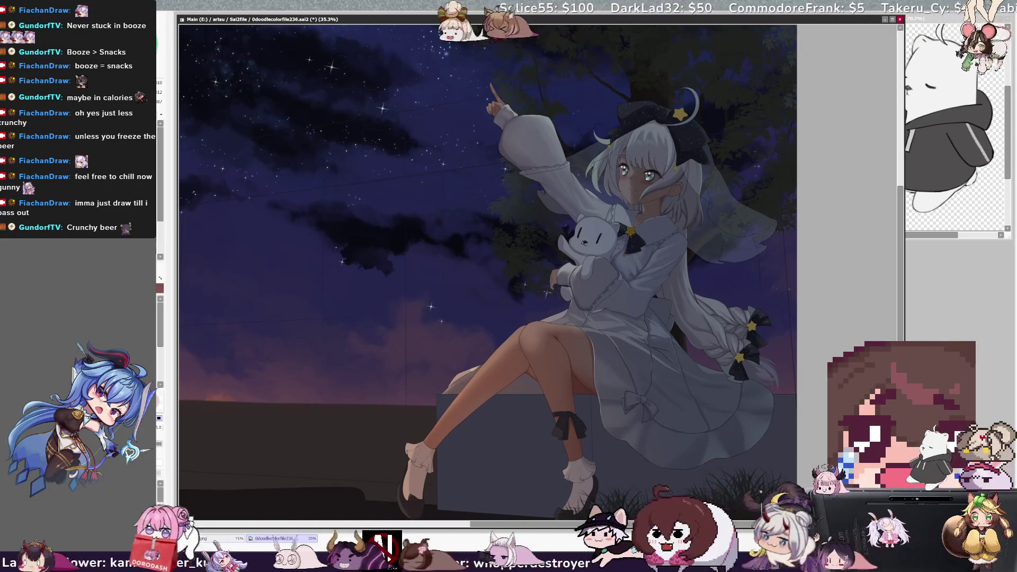
# Restore the dark shoe on the girl's left foot and zoom in to 100% on her face
pyautogui.hotkey('ctrl', 'z')
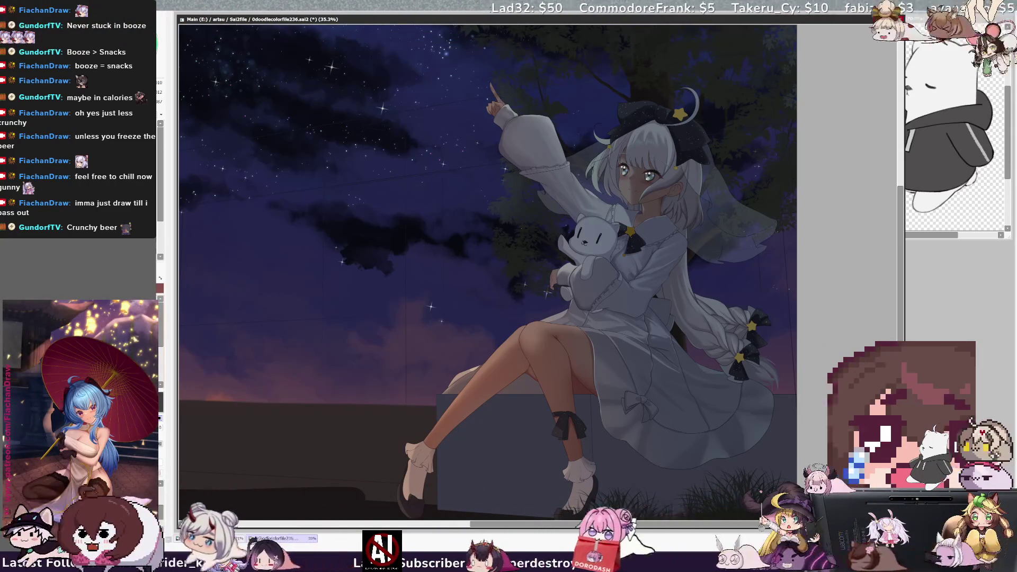
pyautogui.scroll(3, 691, 132)
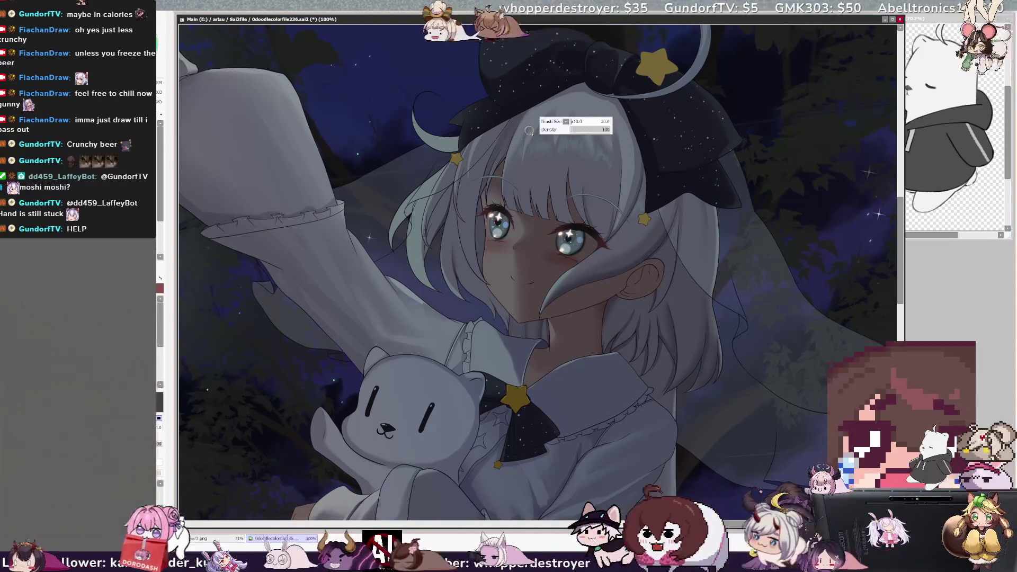
pyautogui.scroll(-5, 615, 275)
pyautogui.scroll(-3, 615, 275)
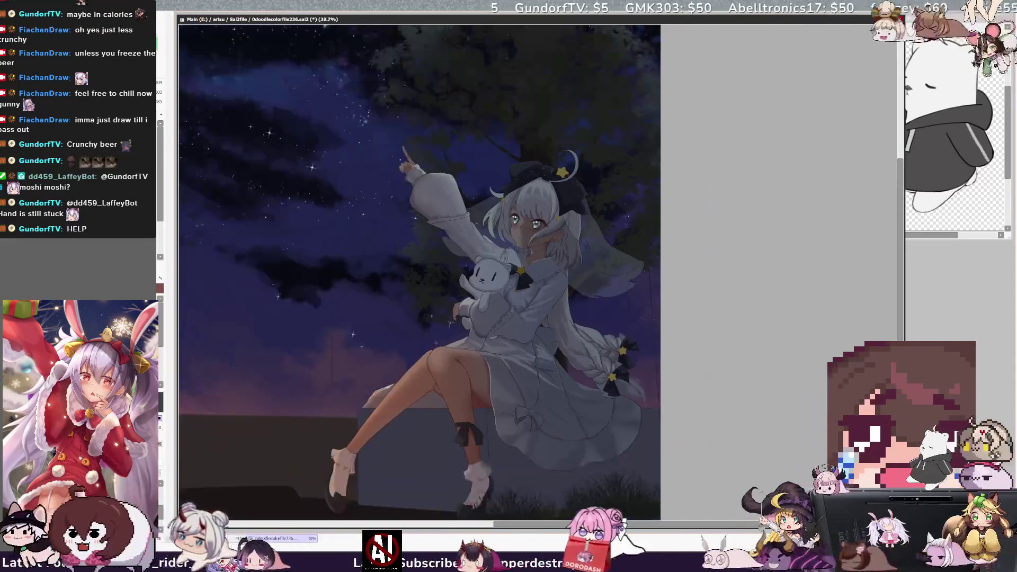
pyautogui.scroll(1, 416, 336)
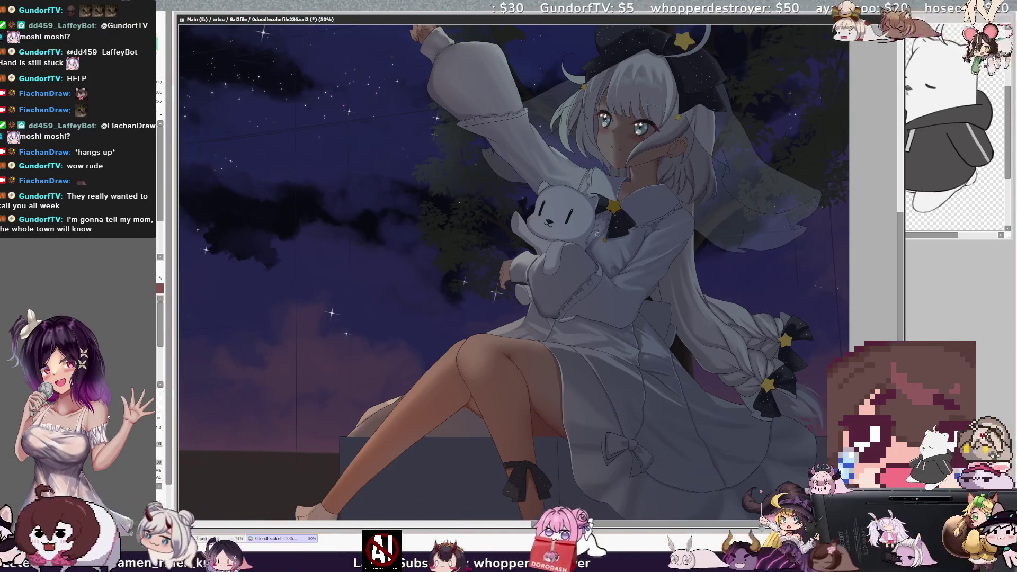
pyautogui.press('[')
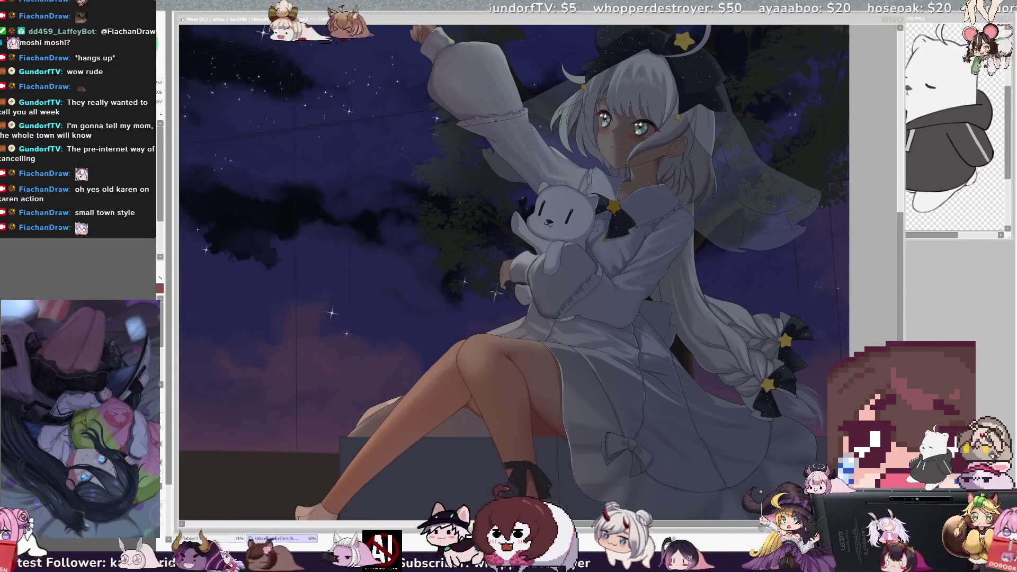
pyautogui.hotkey('alt', 'Tab')
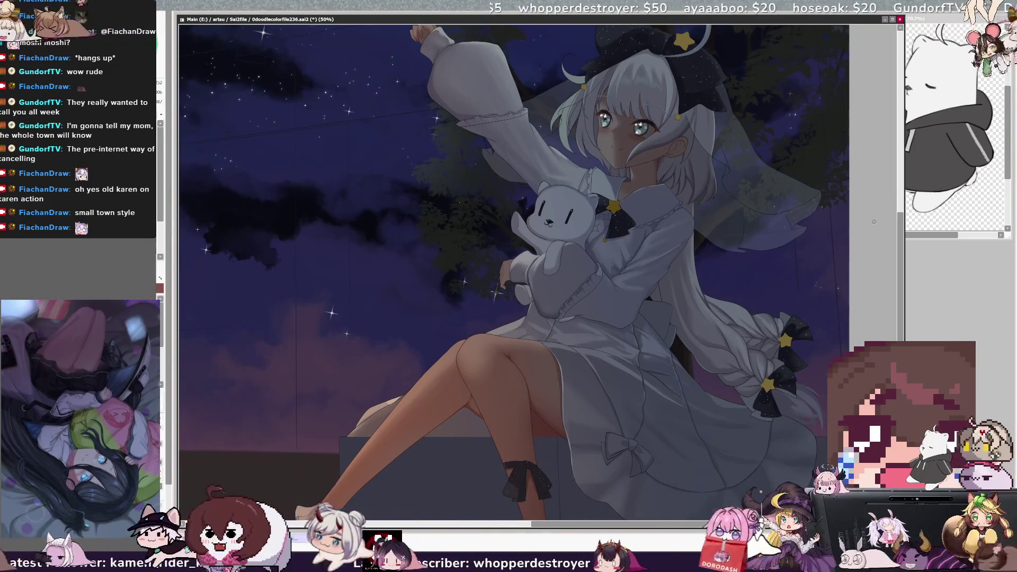
pyautogui.moveTo(901, 240); pyautogui.dragTo(901, 247)
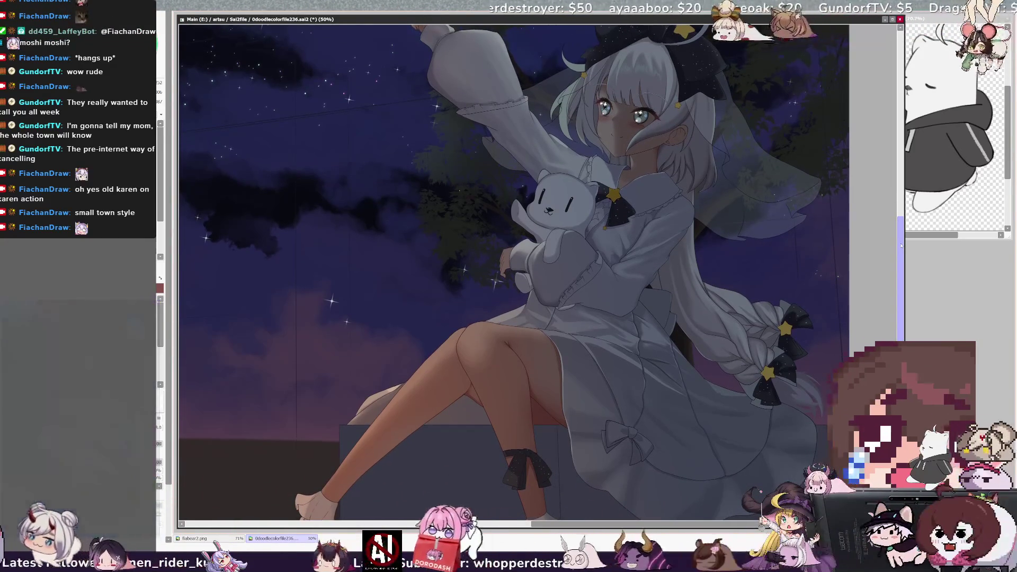
pyautogui.moveTo(901, 246); pyautogui.dragTo(895, 217)
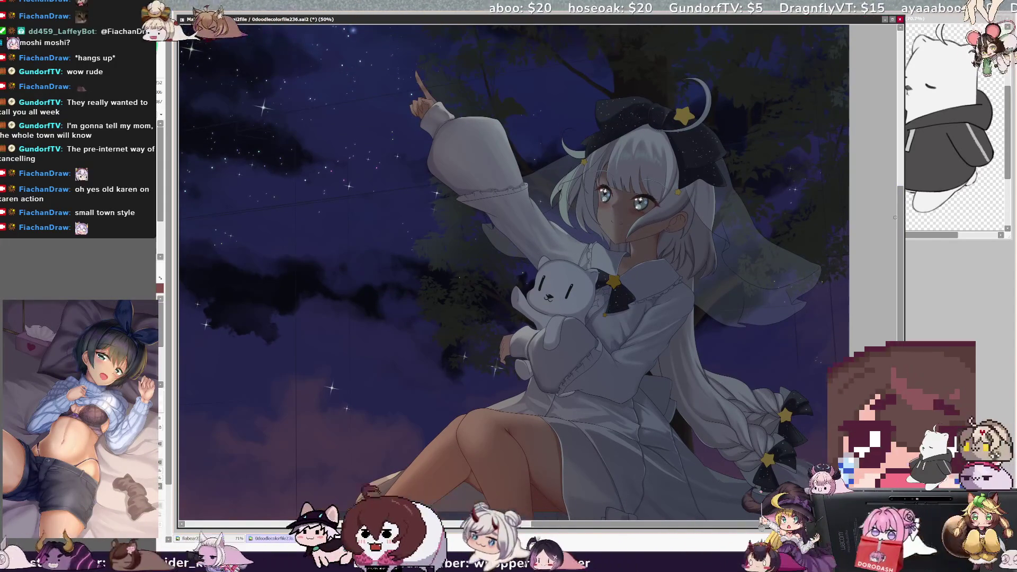
pyautogui.press('h')
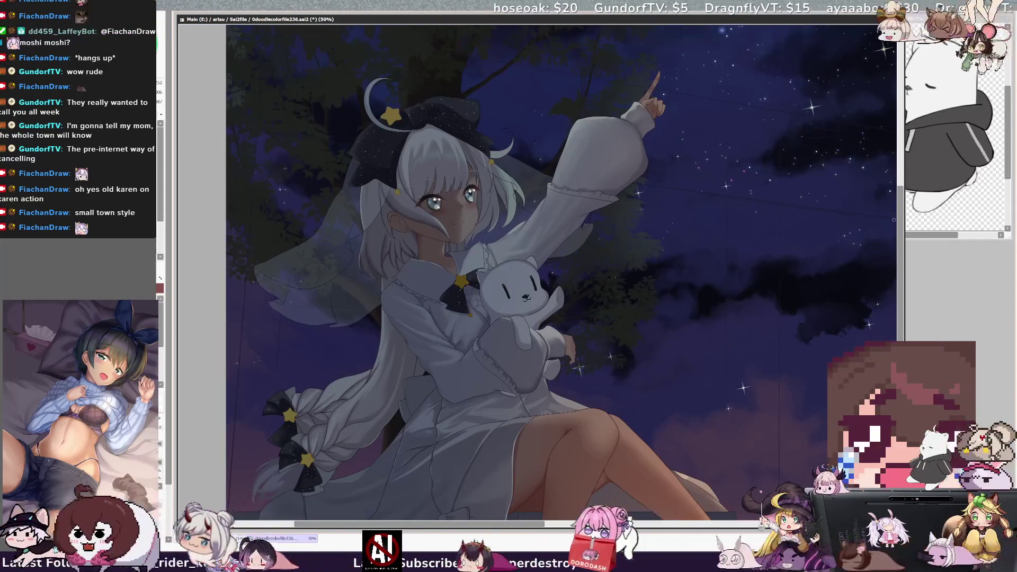
pyautogui.press('h')
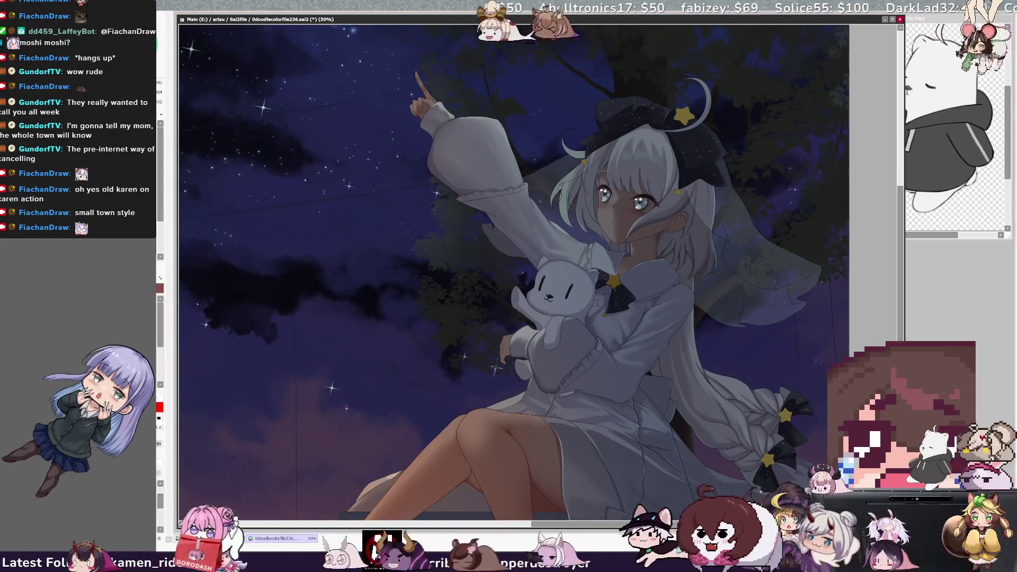
pyautogui.press('[')
pyautogui.press('[')
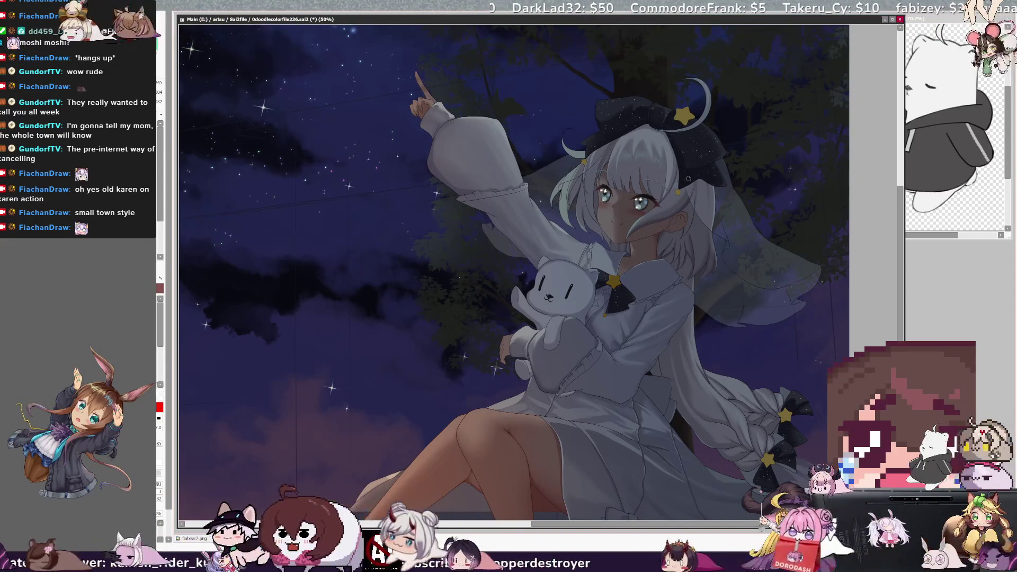
pyautogui.press('b')
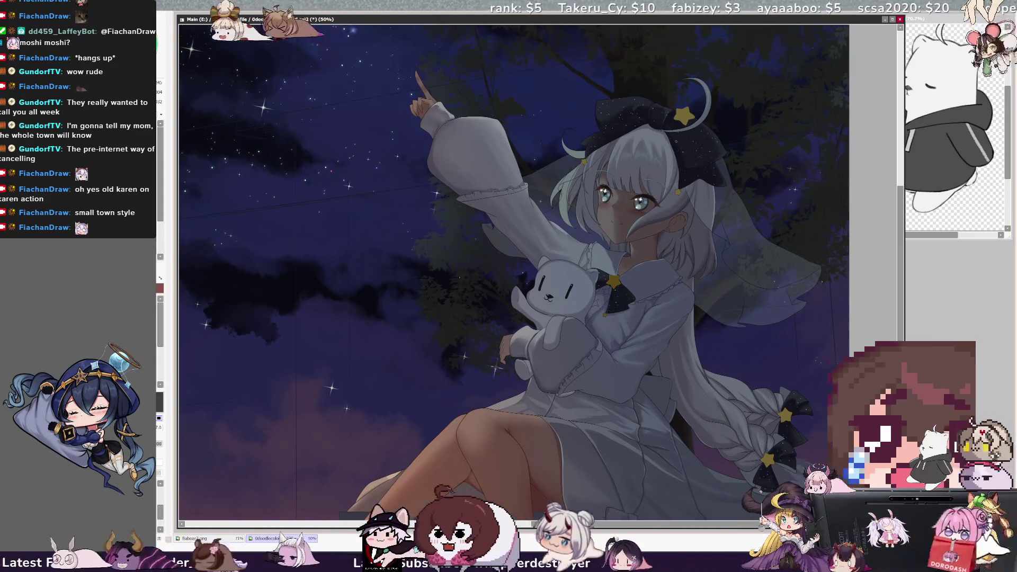
pyautogui.keyDown('ctrl'); pyautogui.keyDown('shift'); pyautogui.click(678, 144); pyautogui.keyUp('shift'); pyautogui.keyUp('ctrl')
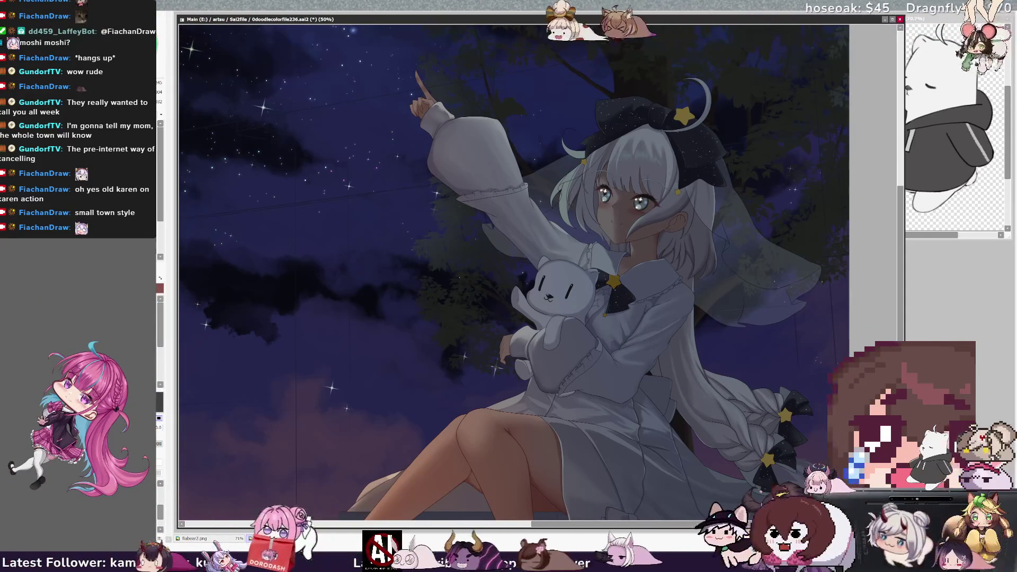
# Pan and zoom out until the full illustration, from shooting star to feet, fits the window
pyautogui.hscroll(-2, 879, 281)
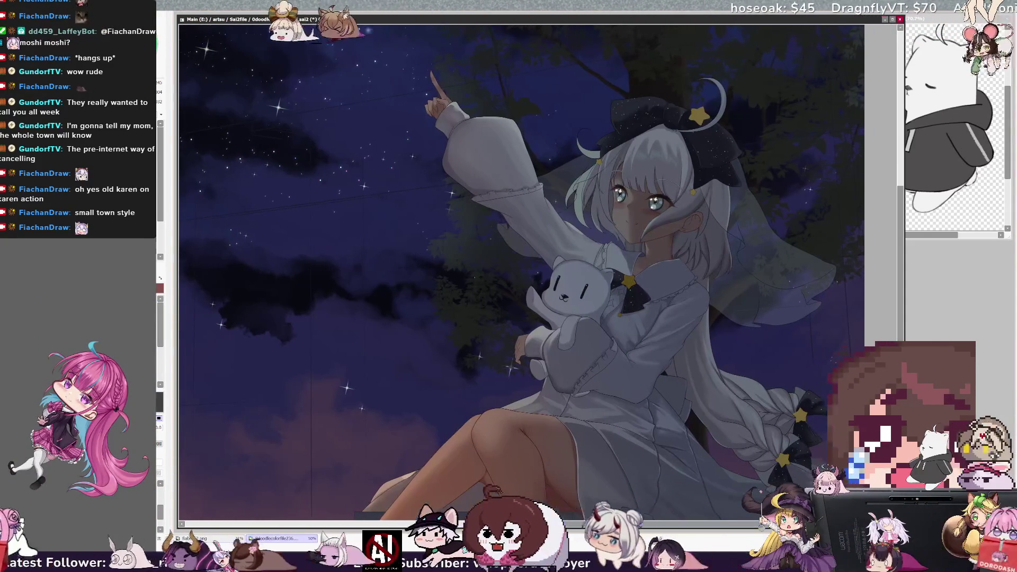
pyautogui.moveTo(899, 278); pyautogui.dragTo(904, 298)
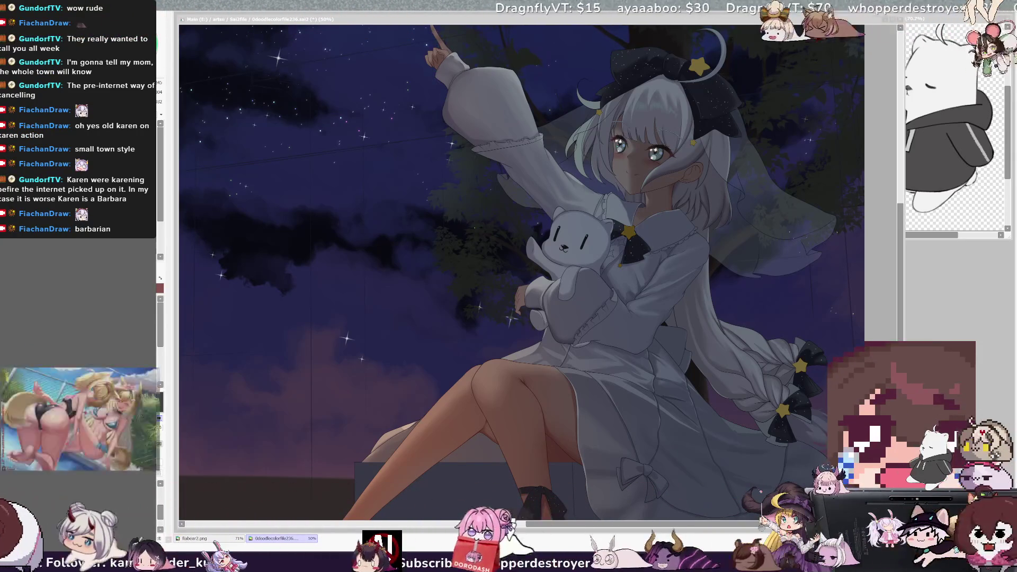
pyautogui.press('-')
pyautogui.press('-')
pyautogui.press('-')
pyautogui.hotkey('ctrl', 'Tab')
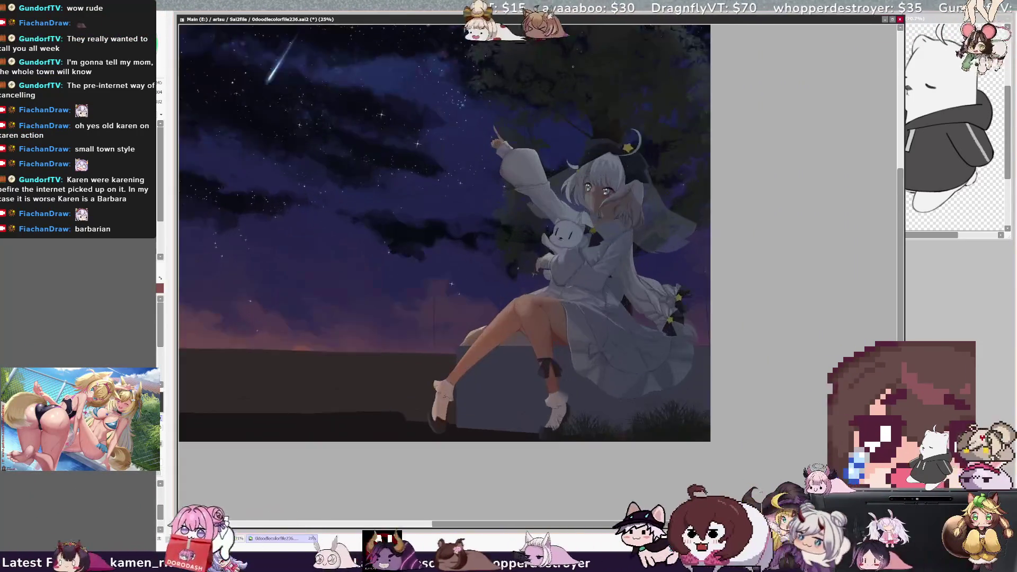
# Switch to the taller shooting-star canvas and bring back the dark shoes and ground shadow
pyautogui.hotkey('ctrl', 'Tab')
pyautogui.hotkey('ctrl', 'Tab')
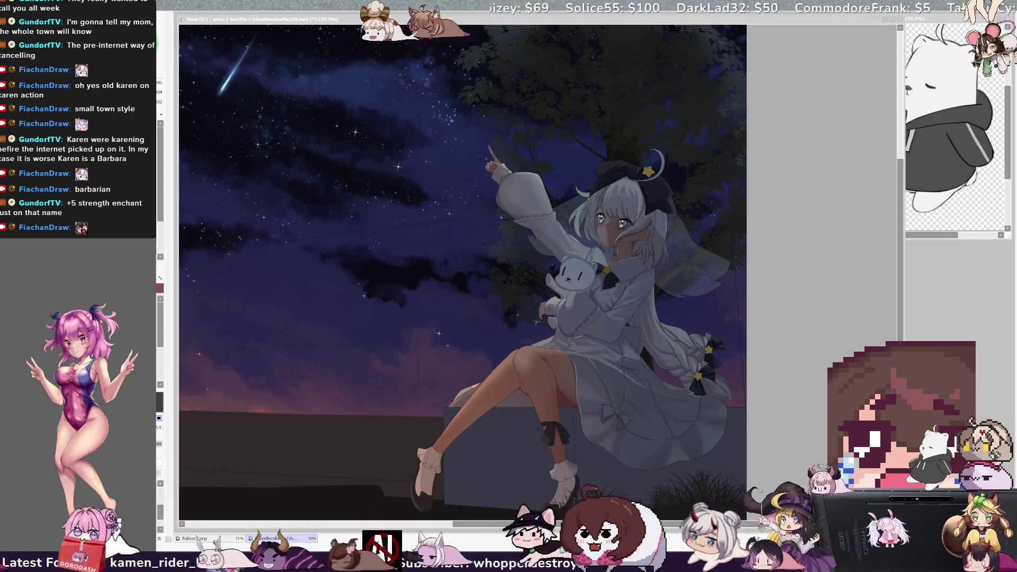
pyautogui.hotkey('ctrl', 'z')
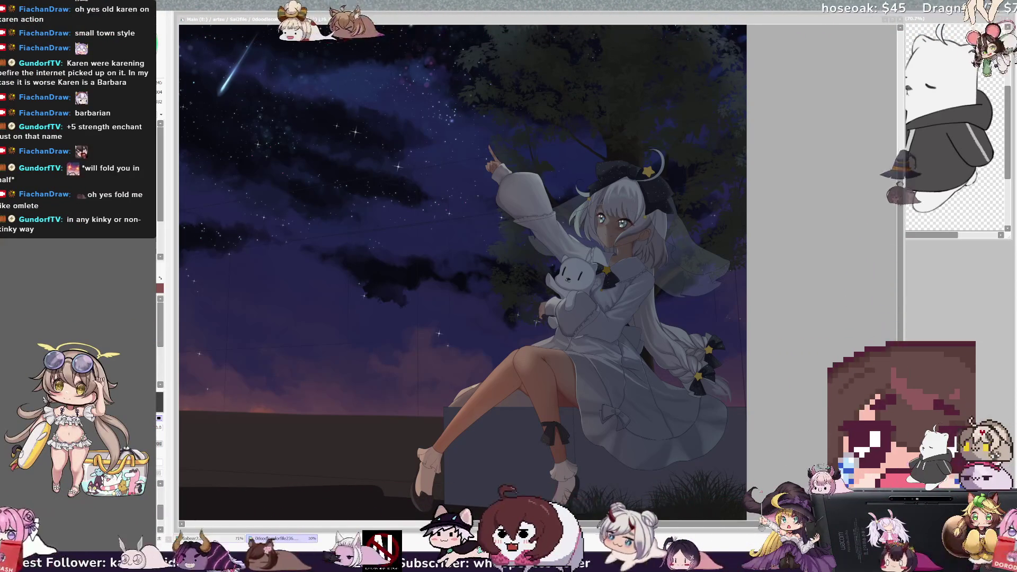
pyautogui.hotkey('ctrl', '-')
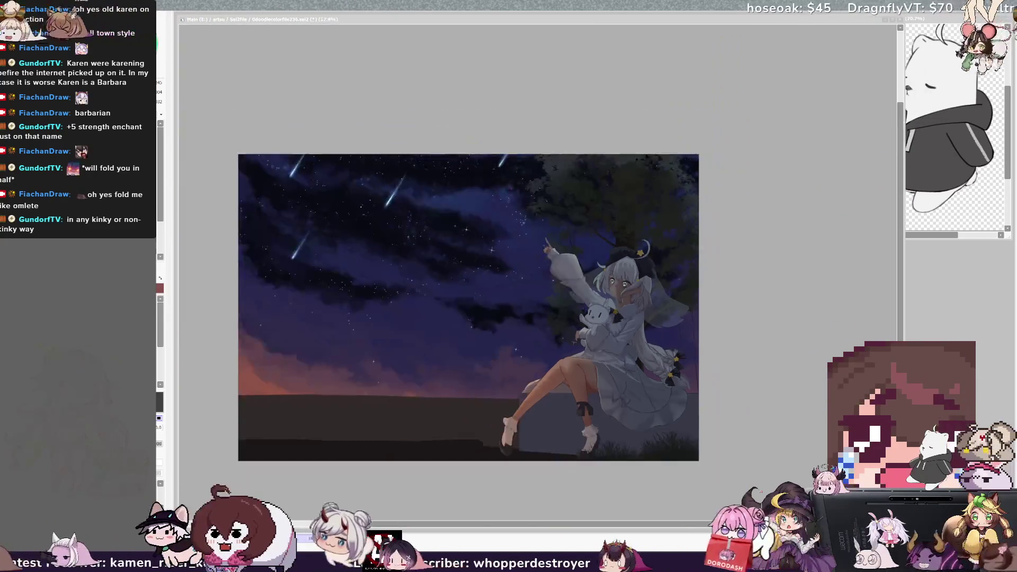
# Zoom in two steps and centre the view on the girl hugging her plush
pyautogui.hotkey('ctrl', '+')
pyautogui.hotkey('ctrl', '+')
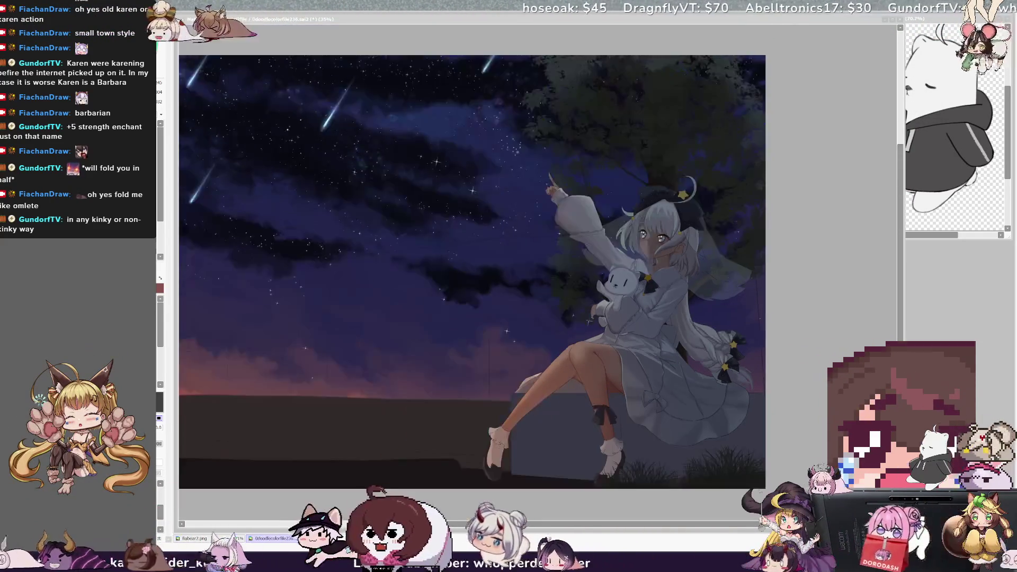
pyautogui.hotkey('ctrl', '+')
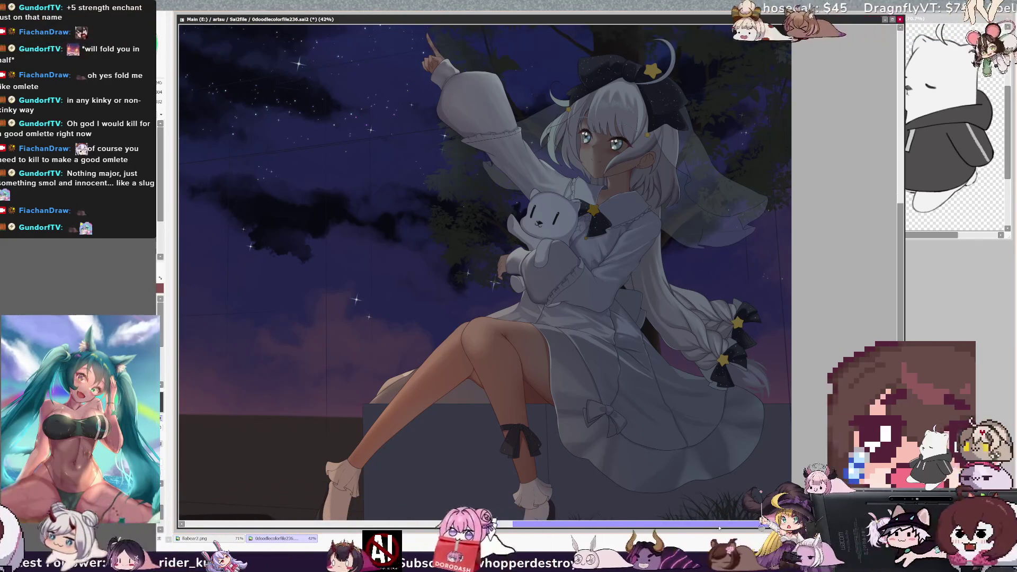
# Pan the view to show the girl's raised arm and the starry sky above her
pyautogui.moveTo(719, 528); pyautogui.dragTo(685, 528)
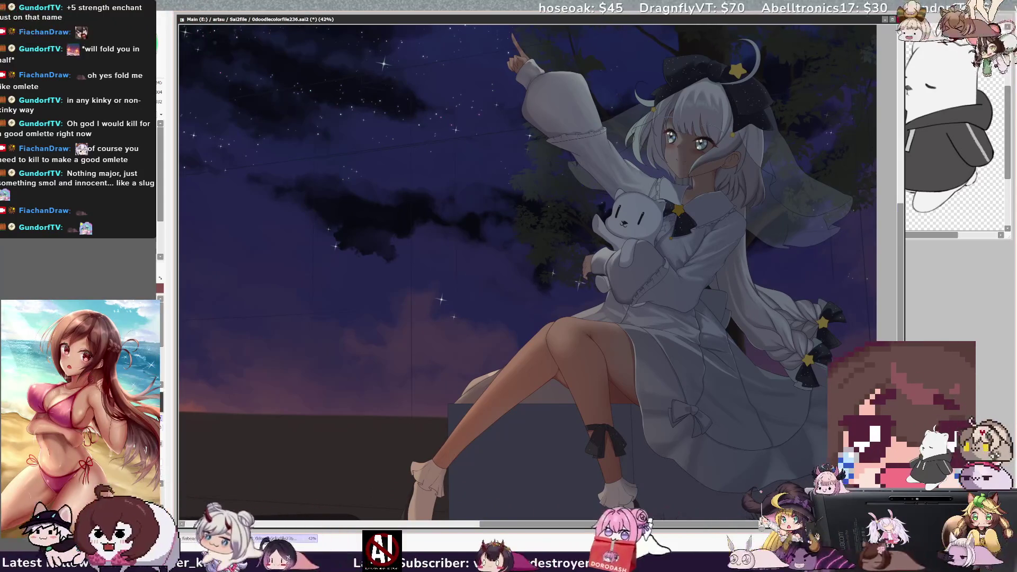
pyautogui.scroll(2, 527, 265)
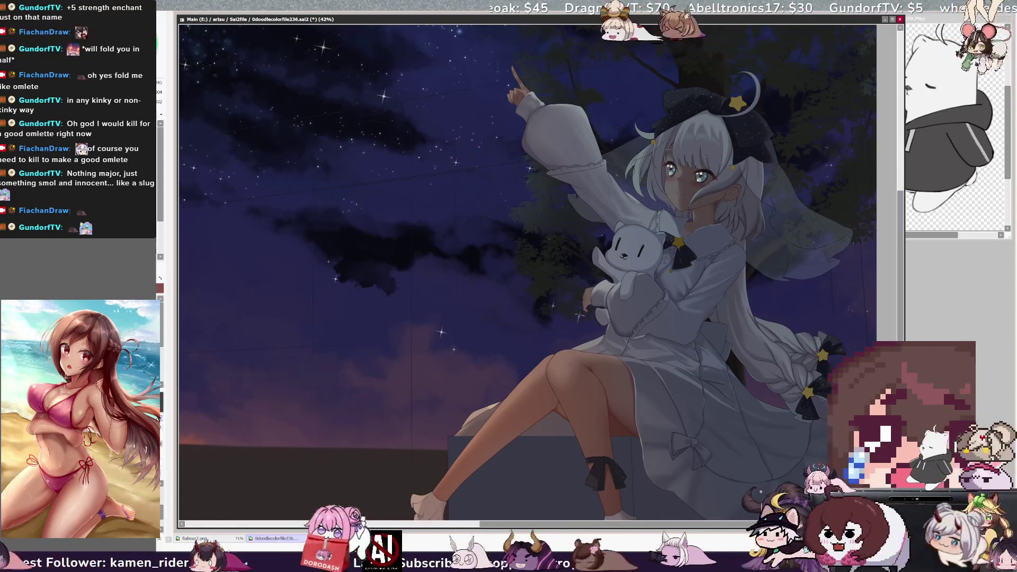